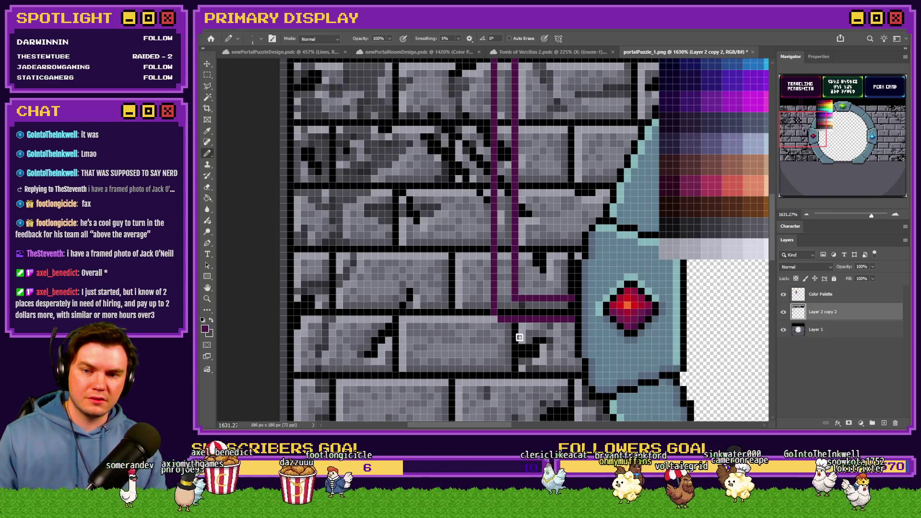
Pencil a red line from the Traveling Perksmith sign across toward the portal's red gem
{"action": "scroll", "coordinate": [491, 314], "scroll_direction": "down", "scroll_amount": 3, "text": "alt"}
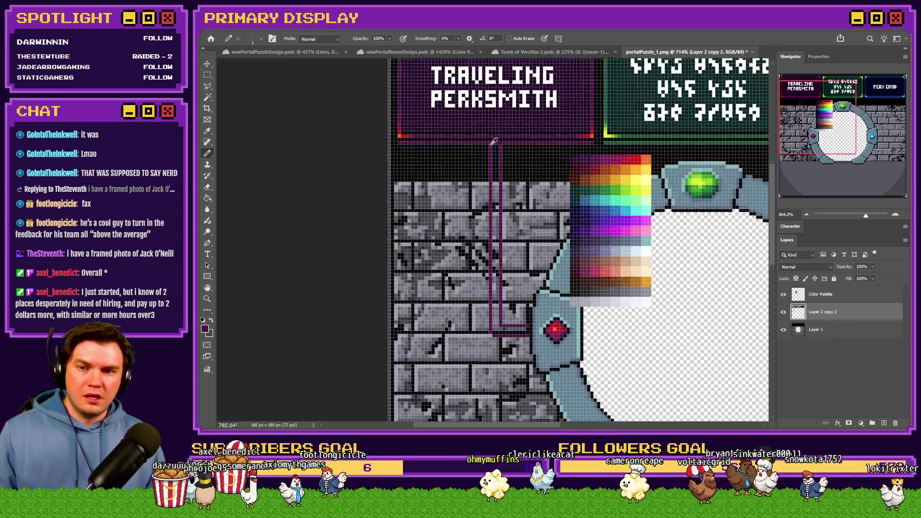
{"action": "scroll", "coordinate": [492, 183], "scroll_direction": "up", "scroll_amount": 5, "text": "alt"}
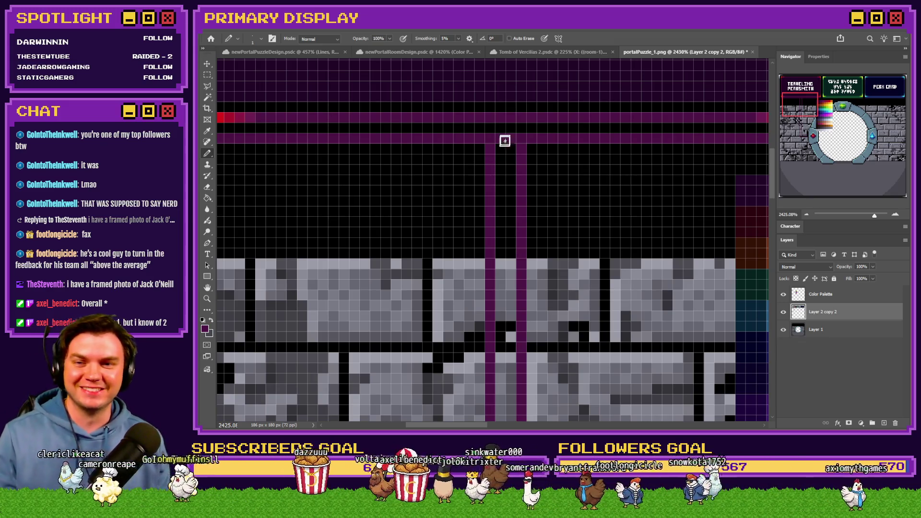
{"action": "scroll", "coordinate": [505, 140], "scroll_direction": "down", "scroll_amount": 8}
{"action": "scroll", "coordinate": [485, 230], "scroll_direction": "up", "scroll_amount": 4}
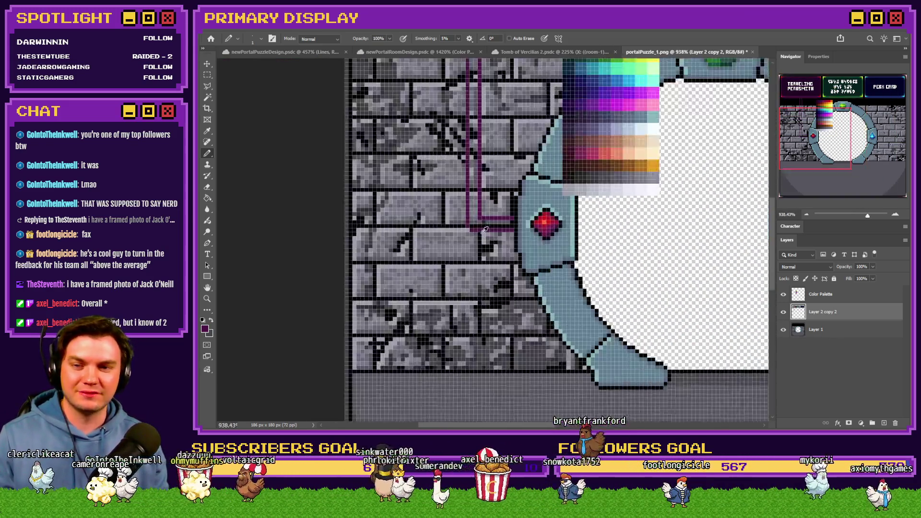
{"action": "scroll", "coordinate": [484, 230], "scroll_direction": "up", "scroll_amount": 2}
{"action": "scroll", "coordinate": [517, 272], "scroll_direction": "up", "scroll_amount": 3}
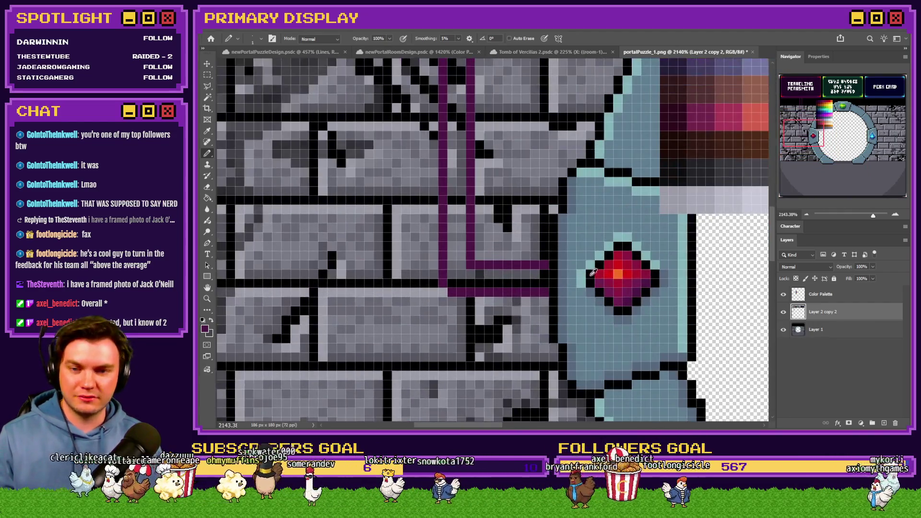
{"action": "scroll", "coordinate": [620, 274], "scroll_direction": "up", "scroll_amount": 3}
{"action": "mouse_move", "coordinate": [525, 273]}
{"action": "left_mouse_down"}
{"action": "mouse_move", "coordinate": [428, 275]}
{"action": "mouse_move", "coordinate": [419, 135]}
{"action": "left_mouse_up"}
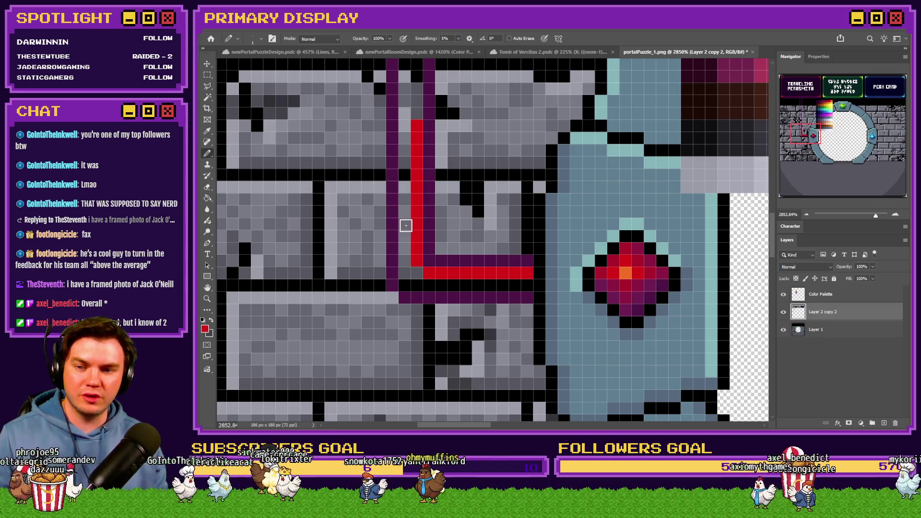
Extend the red line with vertical strokes down to the portal's red gem
{"action": "scroll", "coordinate": [410, 254], "scroll_direction": "up", "scroll_amount": 5}
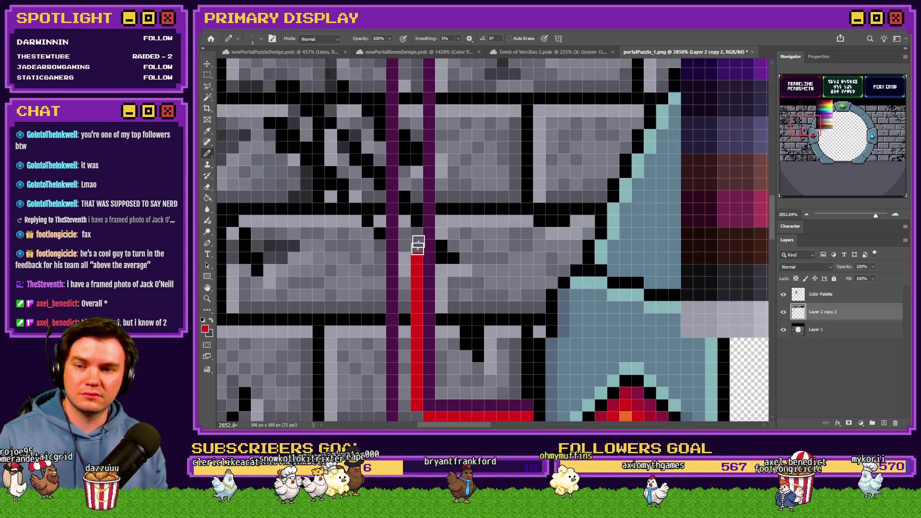
{"action": "left_click_drag", "start_coordinate": [418, 243], "coordinate": [416, 125]}
{"action": "scroll", "coordinate": [413, 244], "scroll_direction": "up", "scroll_amount": 5}
{"action": "scroll", "coordinate": [413, 277], "scroll_direction": "up", "scroll_amount": 3}
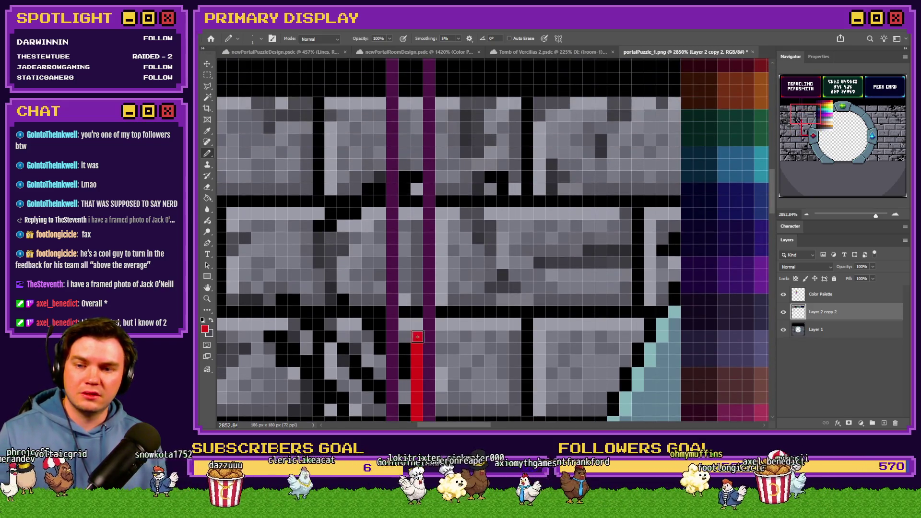
{"action": "left_click_drag", "start_coordinate": [417, 337], "coordinate": [417, 101]}
{"action": "scroll", "coordinate": [413, 283], "scroll_direction": "up", "scroll_amount": 5}
{"action": "left_click_drag", "start_coordinate": [420, 286], "coordinate": [417, 124]}
{"action": "scroll", "coordinate": [421, 158], "scroll_direction": "up", "scroll_amount": 3}
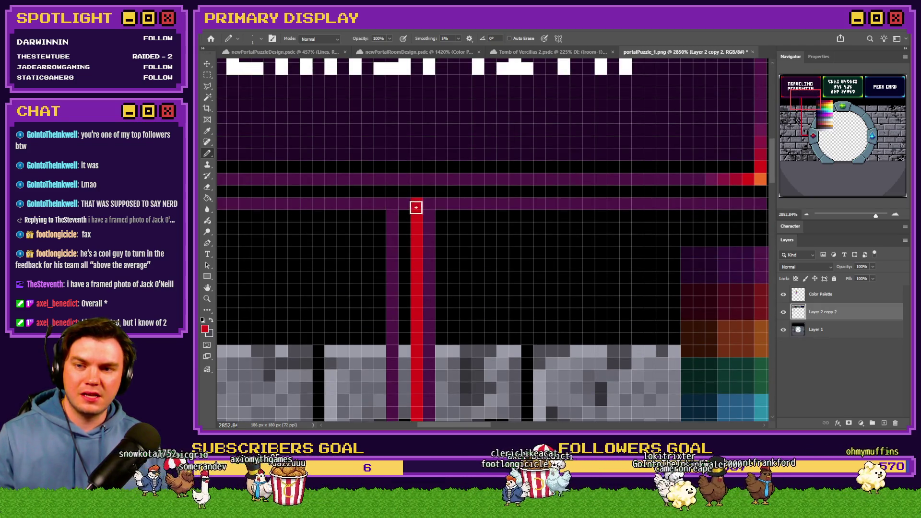
{"action": "scroll", "coordinate": [424, 209], "scroll_direction": "down", "scroll_amount": 5}
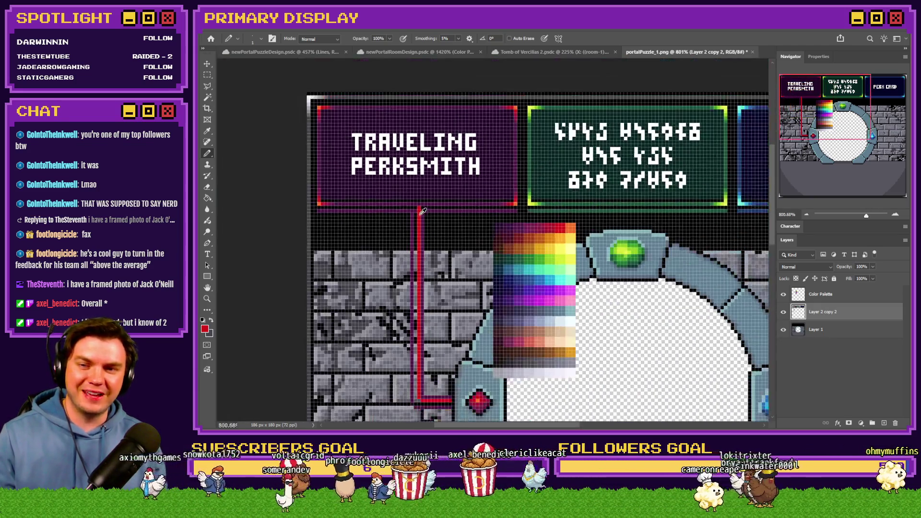
{"action": "scroll", "coordinate": [414, 223], "scroll_direction": "up", "scroll_amount": 3}
{"action": "scroll", "coordinate": [417, 158], "scroll_direction": "down", "scroll_amount": 3}
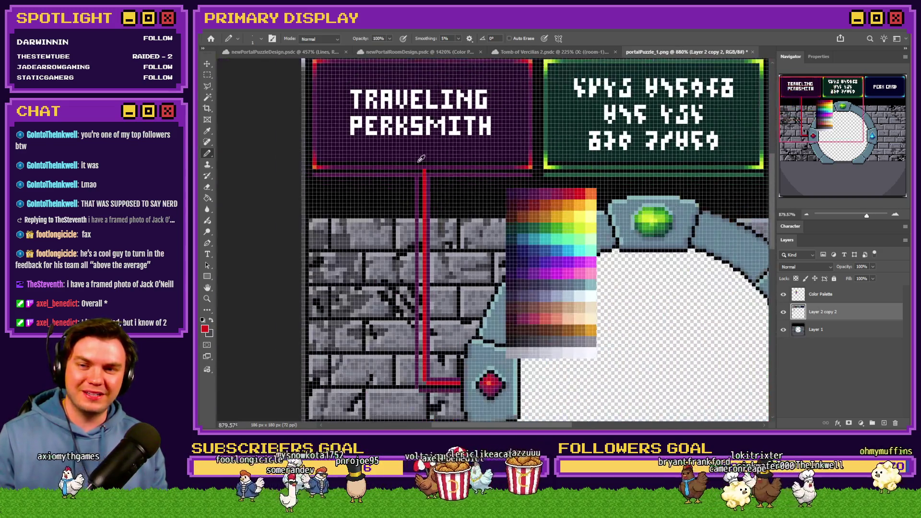
{"action": "scroll", "coordinate": [452, 346], "scroll_direction": "up", "scroll_amount": 6}
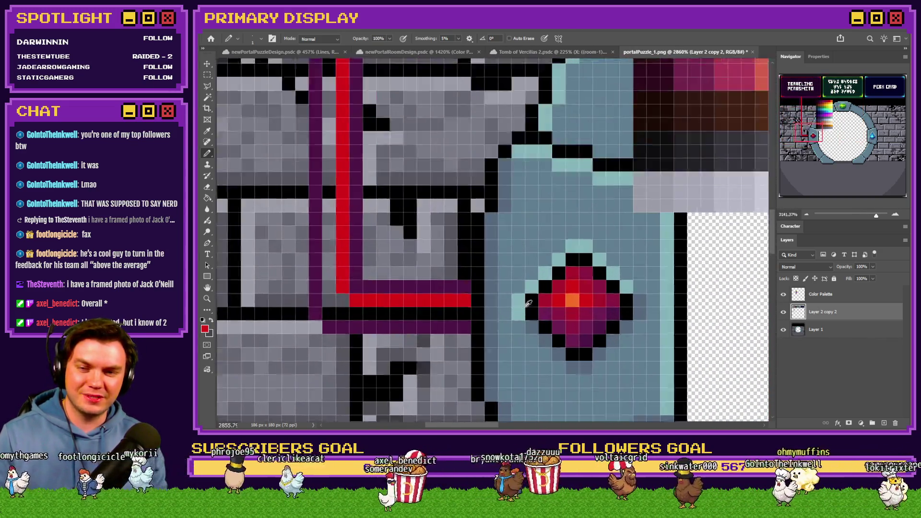
Sample darker reds from the gem and shade the line's corner with maroon pixels
{"action": "left_click", "coordinate": [568, 298], "text": "alt"}
{"action": "mouse_move", "coordinate": [568, 298]}
{"action": "left_mouse_down"}
{"action": "mouse_move", "coordinate": [563, 288]}
{"action": "mouse_move", "coordinate": [591, 278]}
{"action": "left_mouse_up"}
{"action": "mouse_move", "coordinate": [458, 314]}
{"action": "left_mouse_down"}
{"action": "mouse_move", "coordinate": [342, 312]}
{"action": "mouse_move", "coordinate": [315, 208]}
{"action": "left_mouse_up"}
{"action": "left_click", "coordinate": [292, 302], "text": "alt"}
{"action": "left_click", "coordinate": [316, 316]}
{"action": "left_click", "coordinate": [314, 330]}
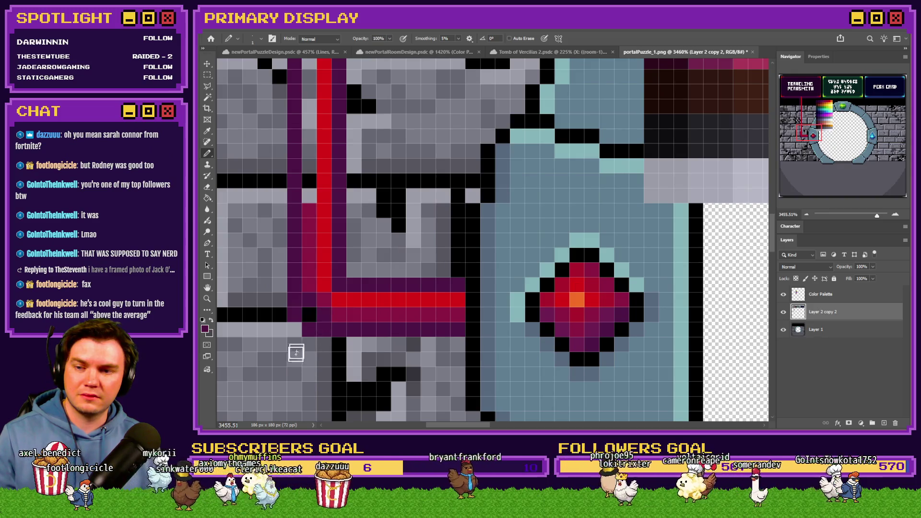
Erase stray purple pixels below the corner and repaint two dark purple pixels there
{"action": "left_click", "coordinate": [210, 188]}
{"action": "left_click", "coordinate": [309, 331]}
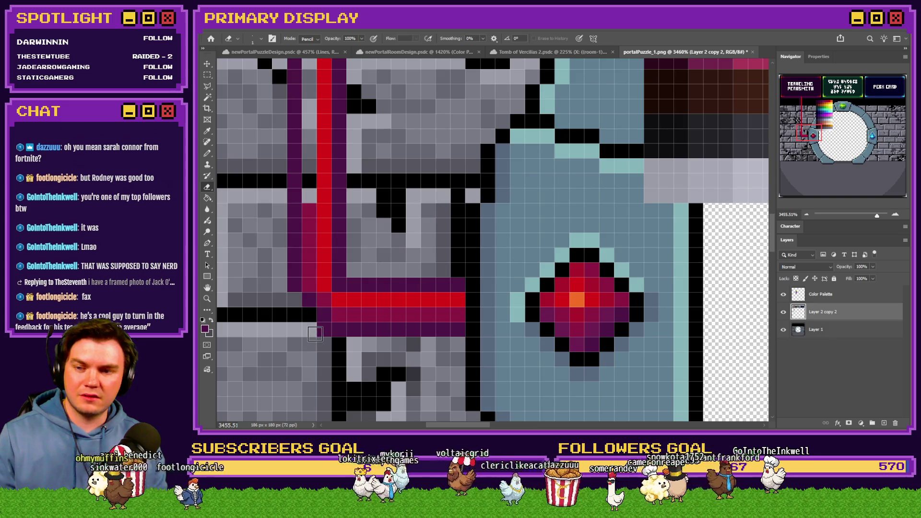
{"action": "left_click", "coordinate": [317, 333]}
{"action": "key", "text": "b"}
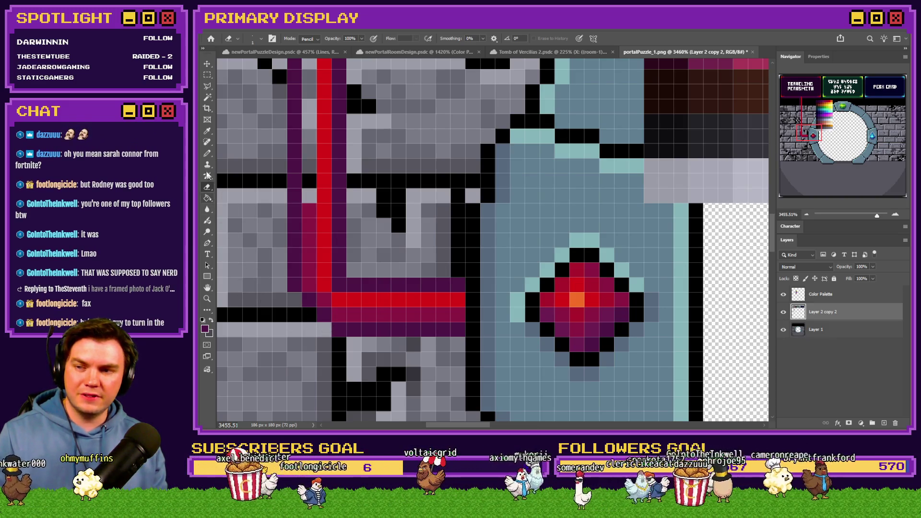
{"action": "mouse_move", "coordinate": [322, 335]}
{"action": "left_mouse_down"}
{"action": "mouse_move", "coordinate": [309, 314]}
{"action": "mouse_move", "coordinate": [320, 316]}
{"action": "left_mouse_up"}
Paint a crimson shading column up beside the red line
{"action": "left_click", "coordinate": [313, 274], "text": "alt"}
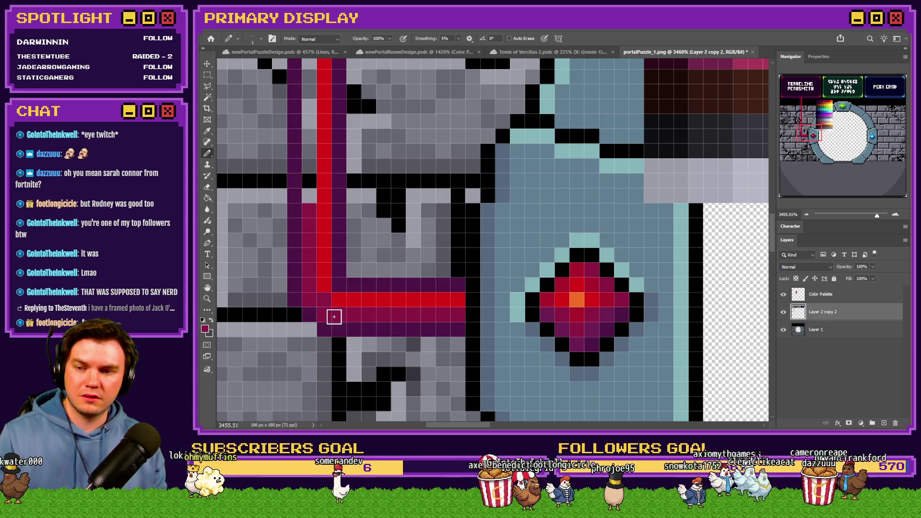
{"action": "scroll", "coordinate": [338, 326], "scroll_direction": "down", "scroll_amount": 3}
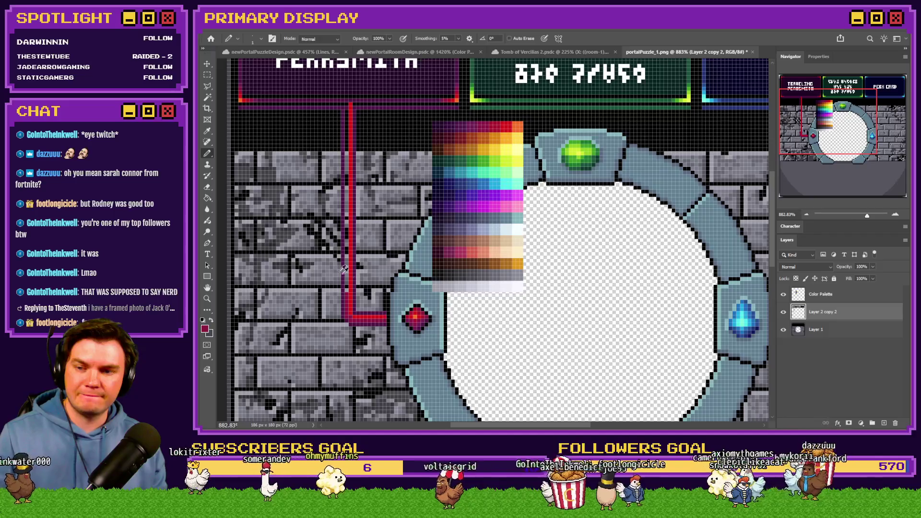
{"action": "scroll", "coordinate": [376, 337], "scroll_direction": "up", "scroll_amount": 2}
{"action": "scroll", "coordinate": [363, 273], "scroll_direction": "up", "scroll_amount": 3}
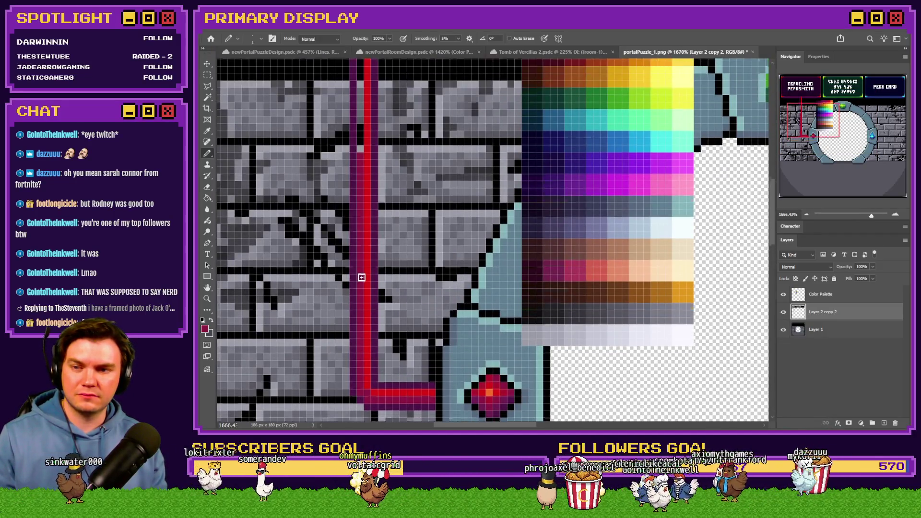
{"action": "left_click_drag", "start_coordinate": [361, 238], "coordinate": [362, 93]}
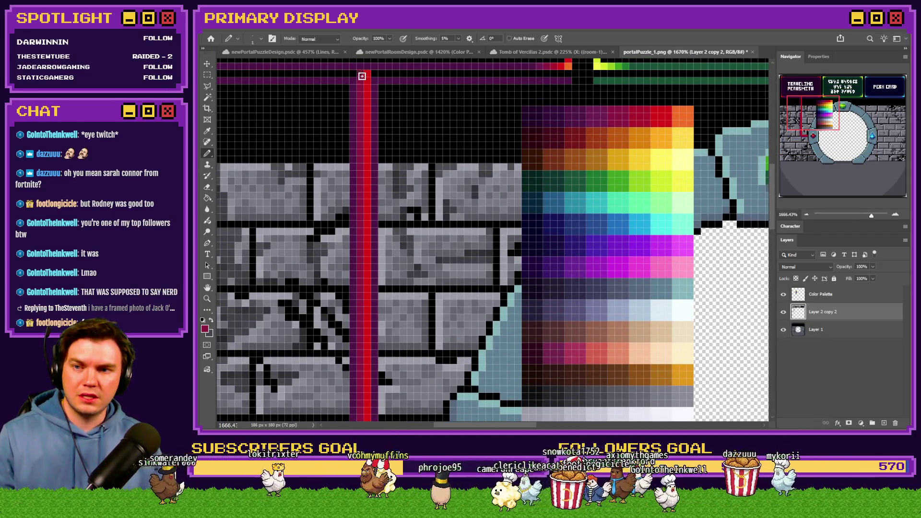
{"action": "scroll", "coordinate": [367, 109], "scroll_direction": "up", "scroll_amount": 1}
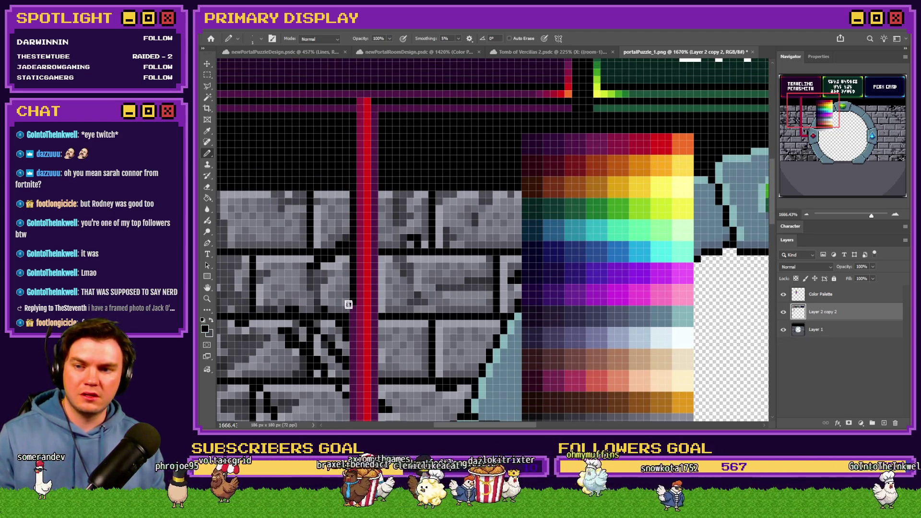
Undo the last stroke, then trace a one-pixel black edge along the red line from the gem upward
{"action": "key", "text": "ctrl+z"}
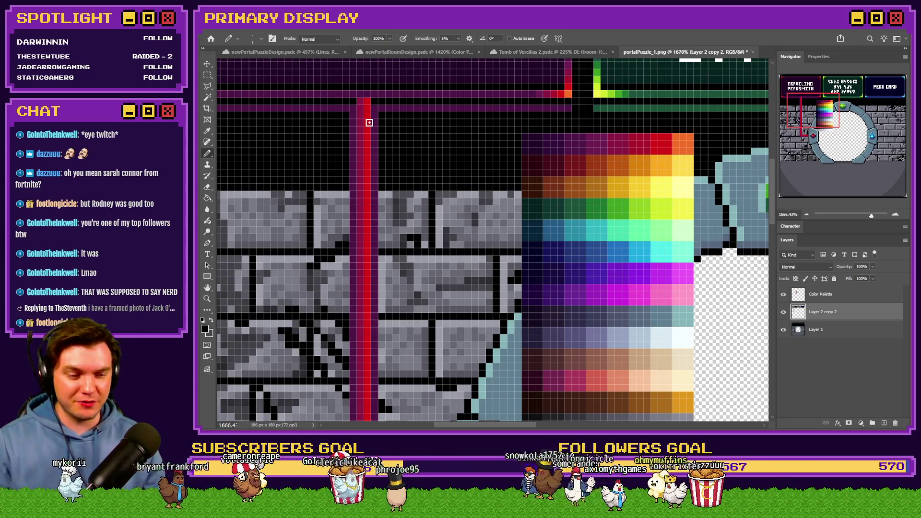
{"action": "scroll", "coordinate": [365, 264], "scroll_direction": "down", "scroll_amount": 5}
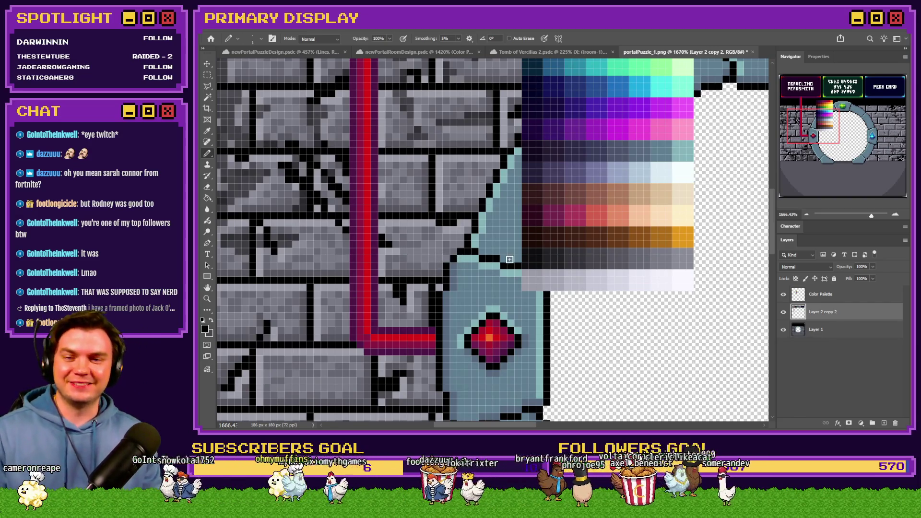
{"action": "scroll", "coordinate": [510, 260], "scroll_direction": "up", "scroll_amount": 2}
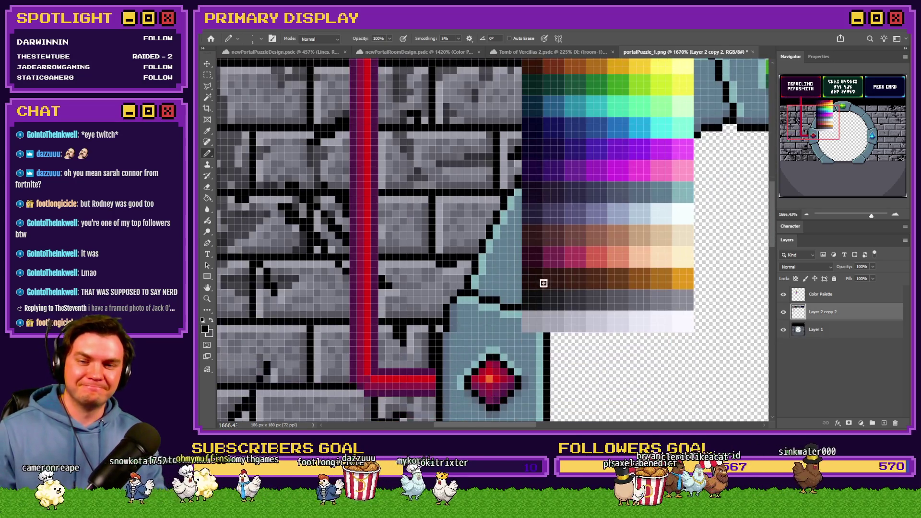
{"action": "scroll", "coordinate": [411, 367], "scroll_direction": "down", "scroll_amount": 2}
{"action": "mouse_move", "coordinate": [439, 316]}
{"action": "left_mouse_down"}
{"action": "mouse_move", "coordinate": [384, 316]}
{"action": "mouse_move", "coordinate": [381, 89]}
{"action": "left_mouse_up"}
{"action": "scroll", "coordinate": [384, 276], "scroll_direction": "up", "scroll_amount": 8}
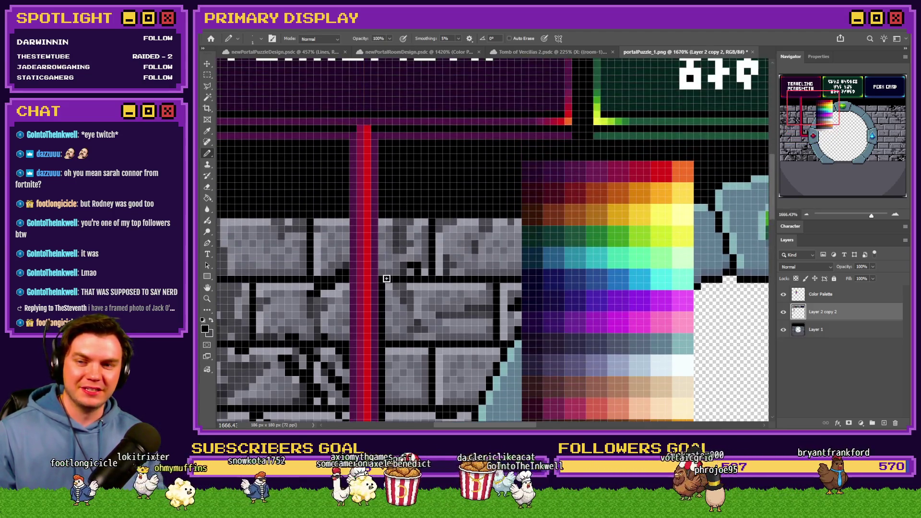
{"action": "left_click_drag", "start_coordinate": [385, 276], "coordinate": [383, 137]}
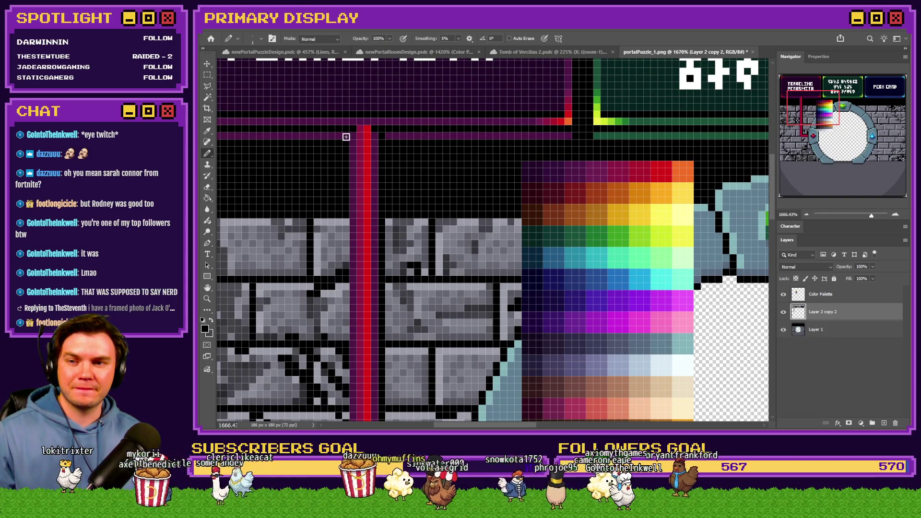
{"action": "scroll", "coordinate": [355, 259], "scroll_direction": "down", "scroll_amount": 8}
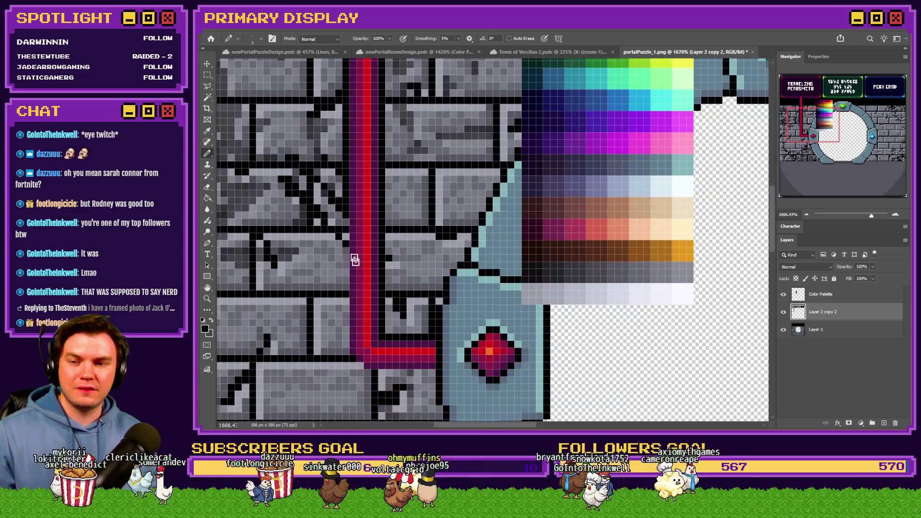
{"action": "mouse_move", "coordinate": [344, 219]}
{"action": "left_mouse_down"}
{"action": "mouse_move", "coordinate": [349, 351]}
{"action": "mouse_move", "coordinate": [427, 372]}
{"action": "left_mouse_up"}
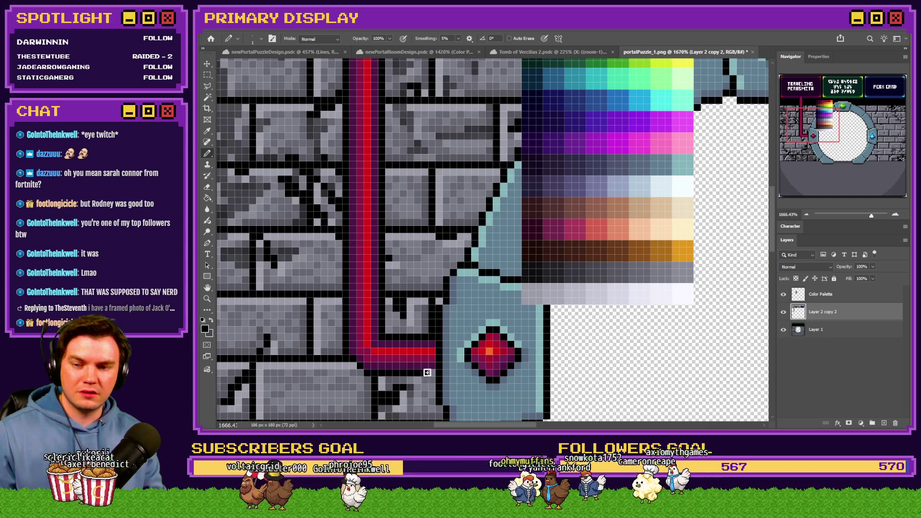
{"action": "scroll", "coordinate": [427, 371], "scroll_direction": "down", "scroll_amount": 5}
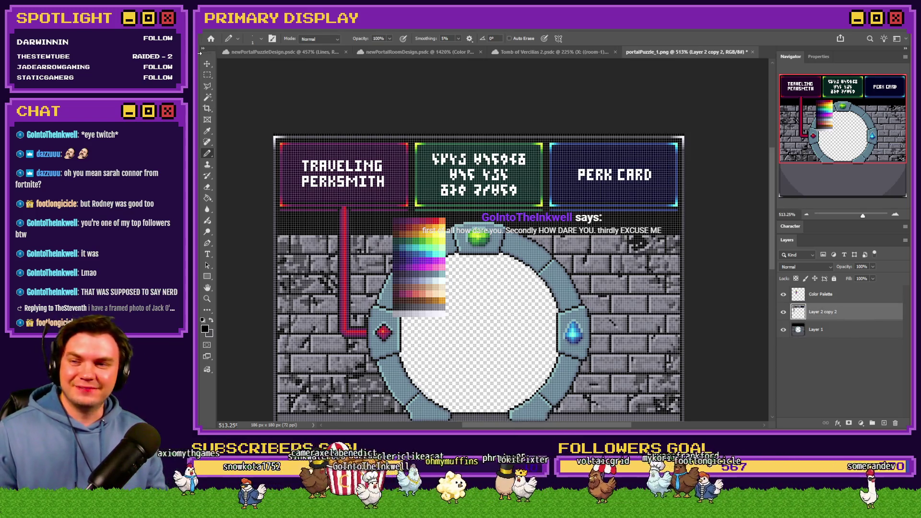
Delete the red line's top section under the sign and sample the sign border's purple
{"action": "left_click", "coordinate": [209, 76]}
{"action": "scroll", "coordinate": [377, 298], "scroll_direction": "up", "scroll_amount": 3}
{"action": "mouse_move", "coordinate": [379, 381]}
{"action": "left_mouse_down"}
{"action": "mouse_move", "coordinate": [327, 289]}
{"action": "mouse_move", "coordinate": [302, 168]}
{"action": "left_mouse_up"}
{"action": "key", "text": "Delete"}
{"action": "key", "text": "ctrl+d"}
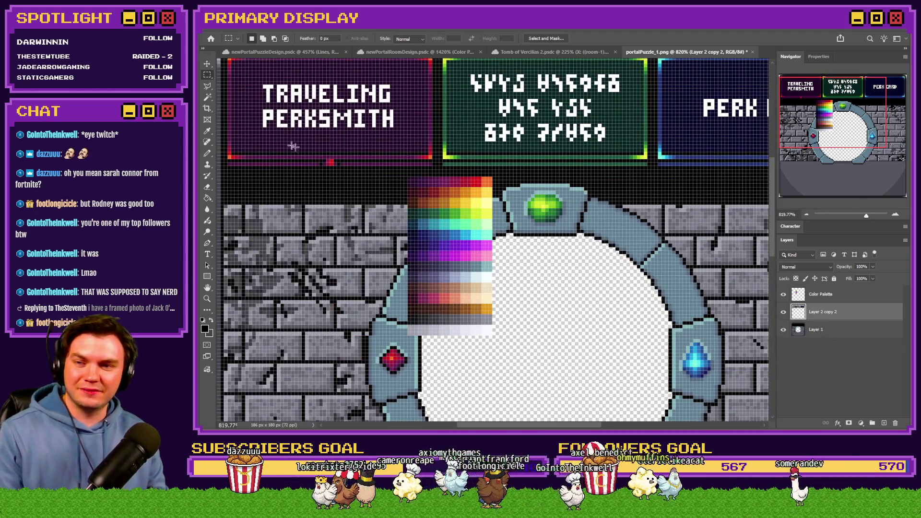
{"action": "left_click", "coordinate": [207, 153]}
{"action": "scroll", "coordinate": [322, 162], "scroll_direction": "up", "scroll_amount": 4}
{"action": "left_click", "coordinate": [322, 167], "text": "alt"}
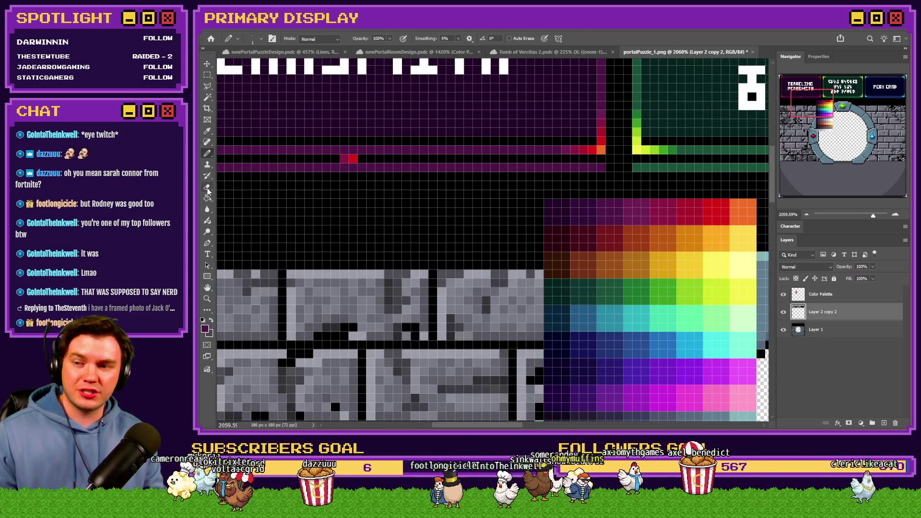
Select the red gem on Layer 1 with two added rectangular marquees
{"action": "key", "text": "m"}
{"action": "scroll", "coordinate": [316, 190], "scroll_direction": "down", "scroll_amount": 1}
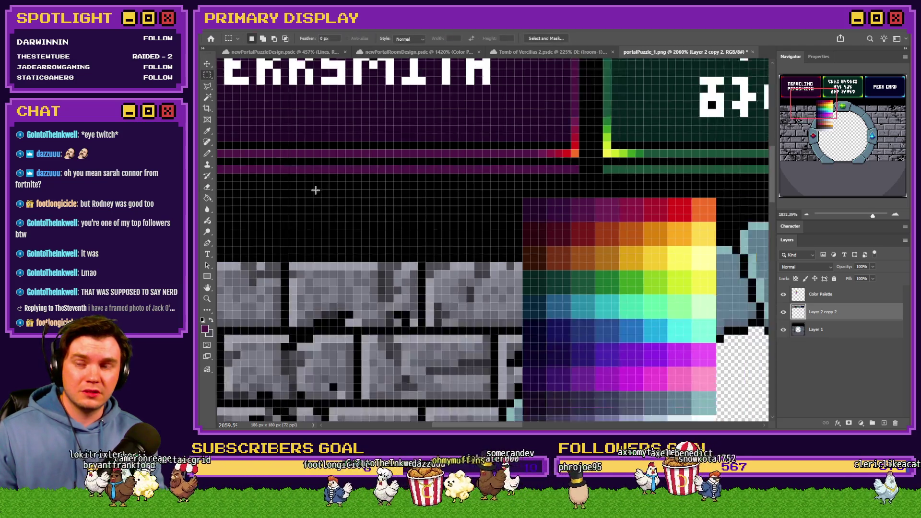
{"action": "scroll", "coordinate": [315, 190], "scroll_direction": "down", "scroll_amount": 10}
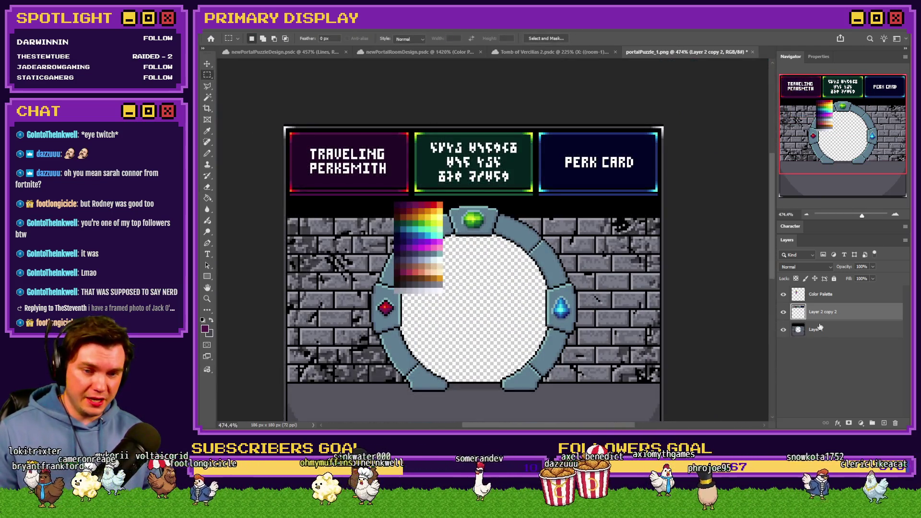
{"action": "left_click", "coordinate": [818, 329]}
{"action": "scroll", "coordinate": [384, 307], "scroll_direction": "up", "scroll_amount": 10}
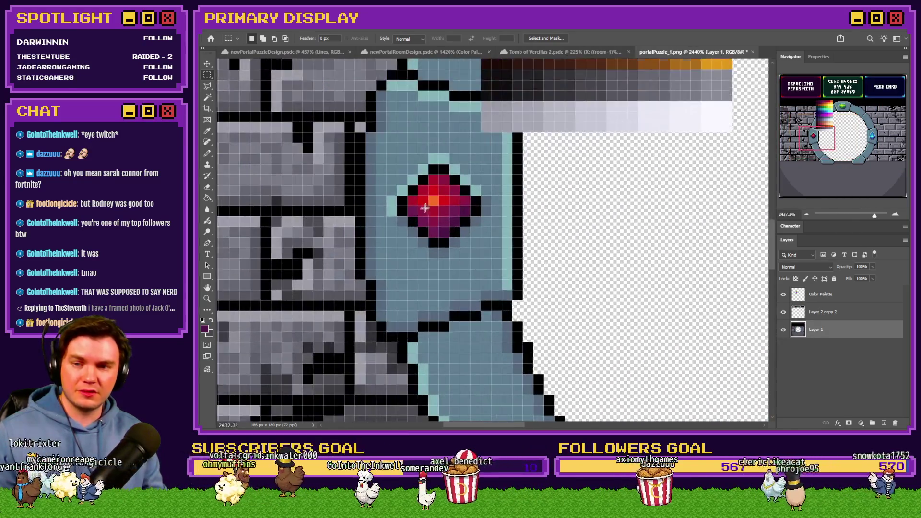
{"action": "scroll", "coordinate": [425, 208], "scroll_direction": "up", "scroll_amount": 1}
{"action": "mouse_move", "coordinate": [435, 157]}
{"action": "left_mouse_down"}
{"action": "mouse_move", "coordinate": [454, 256]}
{"action": "mouse_move", "coordinate": [427, 187]}
{"action": "left_mouse_up"}
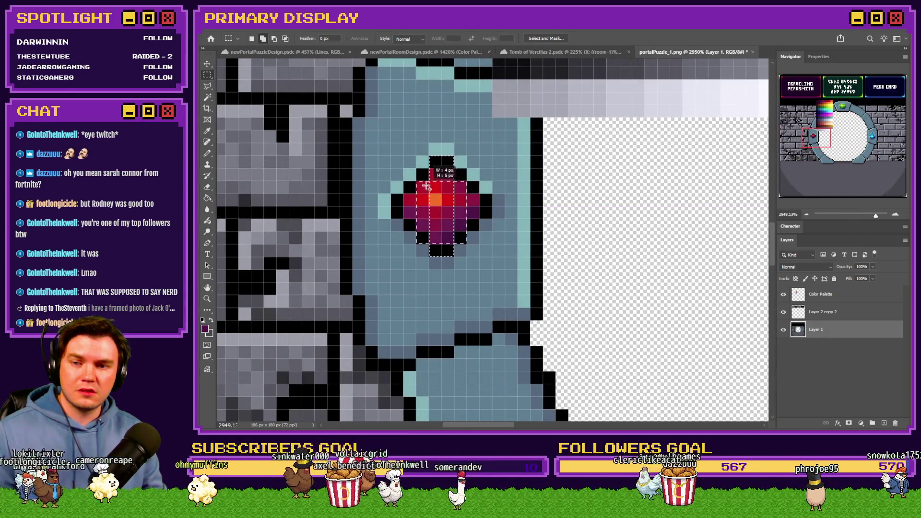
{"action": "mouse_move", "coordinate": [491, 219]}
{"action": "left_mouse_down", "text": "shift"}
{"action": "mouse_move", "coordinate": [481, 206]}
{"action": "mouse_move", "coordinate": [398, 199]}
{"action": "left_mouse_up", "text": "shift"}
Paste the copied gem as a new layer above Layer 2 copy 2
{"action": "scroll", "coordinate": [480, 216], "scroll_direction": "down", "scroll_amount": 6}
{"action": "scroll", "coordinate": [504, 141], "scroll_direction": "up", "scroll_amount": 3}
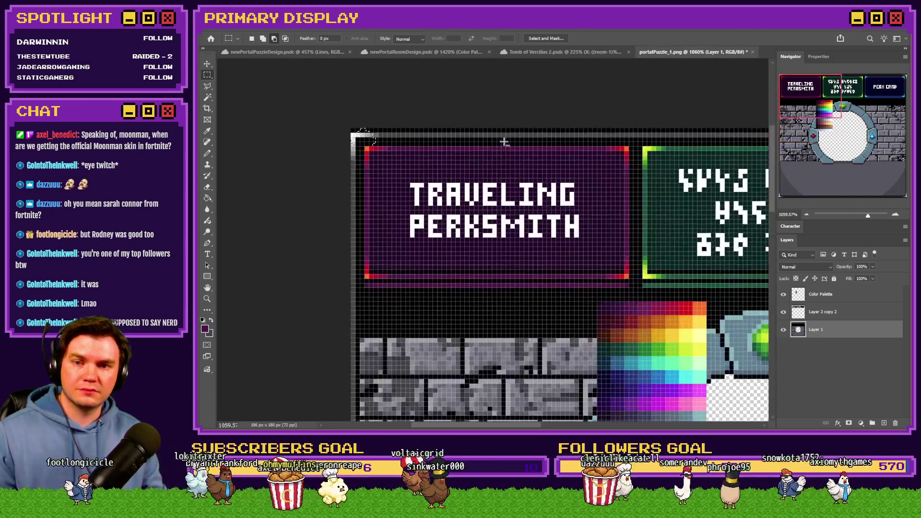
{"action": "scroll", "coordinate": [505, 142], "scroll_direction": "up", "scroll_amount": 1}
{"action": "left_click", "coordinate": [845, 312]}
{"action": "key", "text": "ctrl+v"}
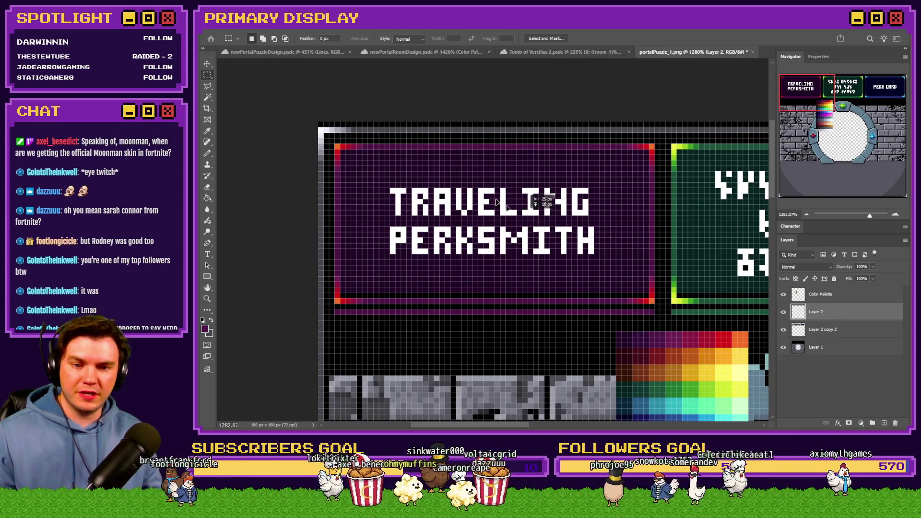
Move the pasted gem to the Traveling Perksmith panel's top and hide the Color Palette layer
{"action": "mouse_move", "coordinate": [468, 321]}
{"action": "left_mouse_down"}
{"action": "mouse_move", "coordinate": [539, 219]}
{"action": "mouse_move", "coordinate": [568, 140]}
{"action": "left_mouse_up"}
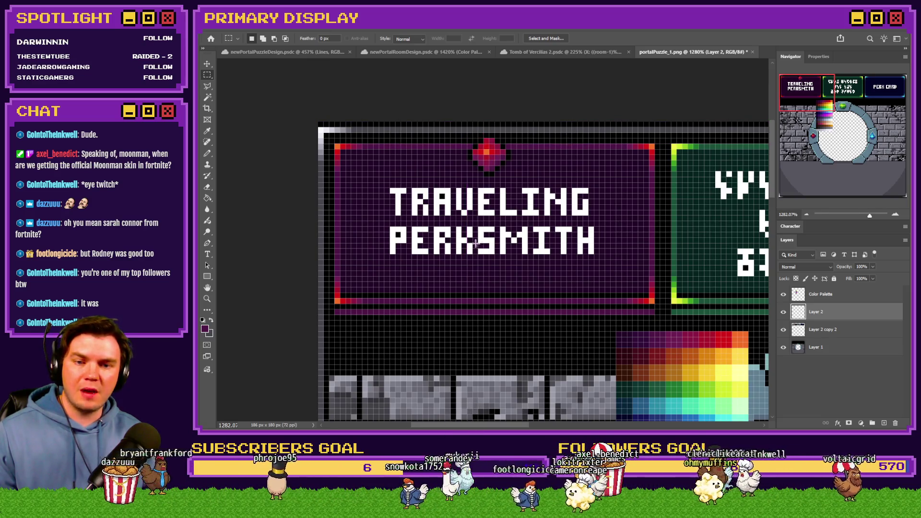
{"action": "scroll", "coordinate": [476, 244], "scroll_direction": "down", "scroll_amount": 5}
{"action": "left_click", "coordinate": [783, 294]}
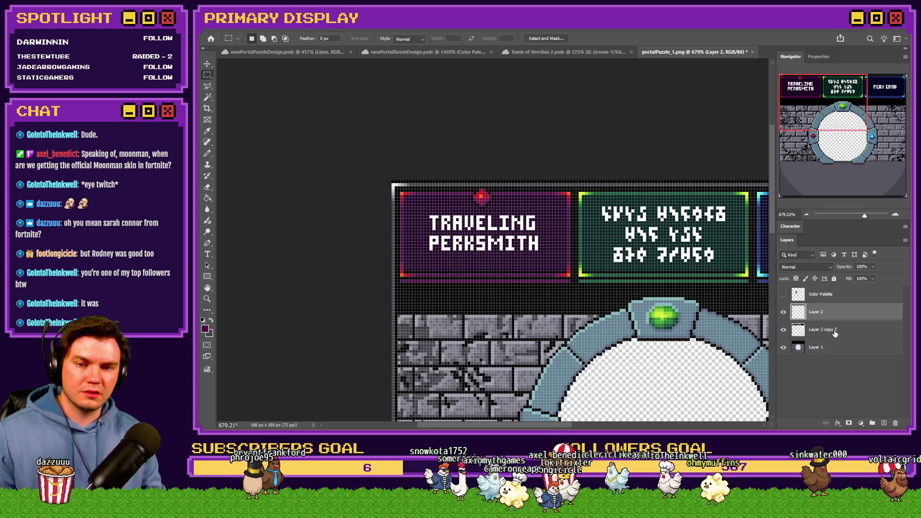
Nudge the sign panels and text layers down a few pixels
{"action": "left_click", "coordinate": [833, 330], "text": "shift"}
{"action": "scroll", "coordinate": [503, 249], "scroll_direction": "up", "scroll_amount": 4}
{"action": "key", "text": "Down"}
{"action": "key", "text": "Down"}
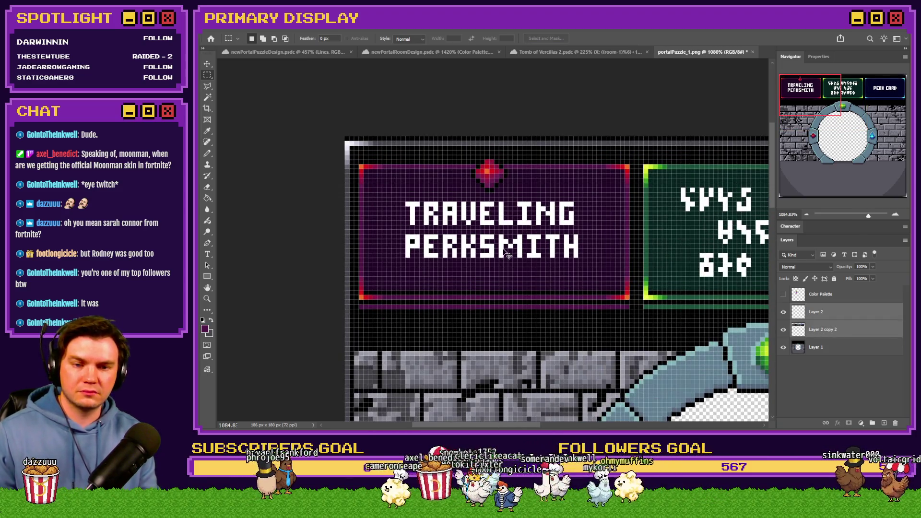
{"action": "key", "text": "Down"}
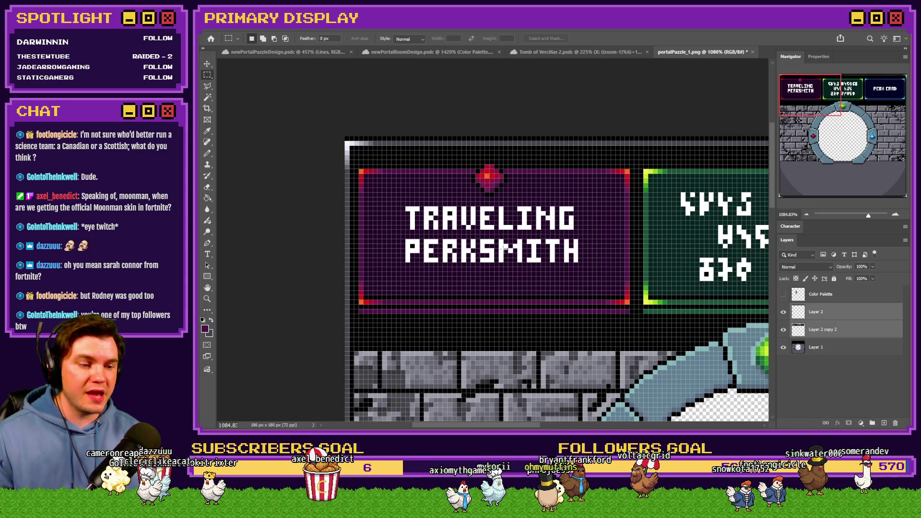
Raise the gem two pixels so it sits on the panel's top border
{"action": "left_click", "coordinate": [847, 313]}
{"action": "scroll", "coordinate": [485, 187], "scroll_direction": "up", "scroll_amount": 2}
{"action": "mouse_move", "coordinate": [484, 190]}
{"action": "left_mouse_down"}
{"action": "mouse_move", "coordinate": [485, 172]}
{"action": "mouse_move", "coordinate": [334, 164]}
{"action": "mouse_move", "coordinate": [665, 165]}
{"action": "mouse_move", "coordinate": [495, 159]}
{"action": "left_mouse_up"}
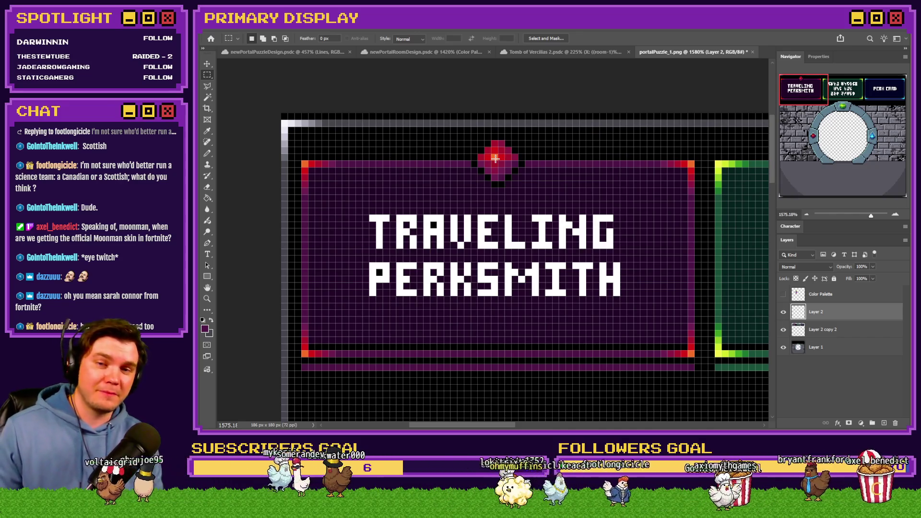
{"action": "left_click", "coordinate": [207, 154]}
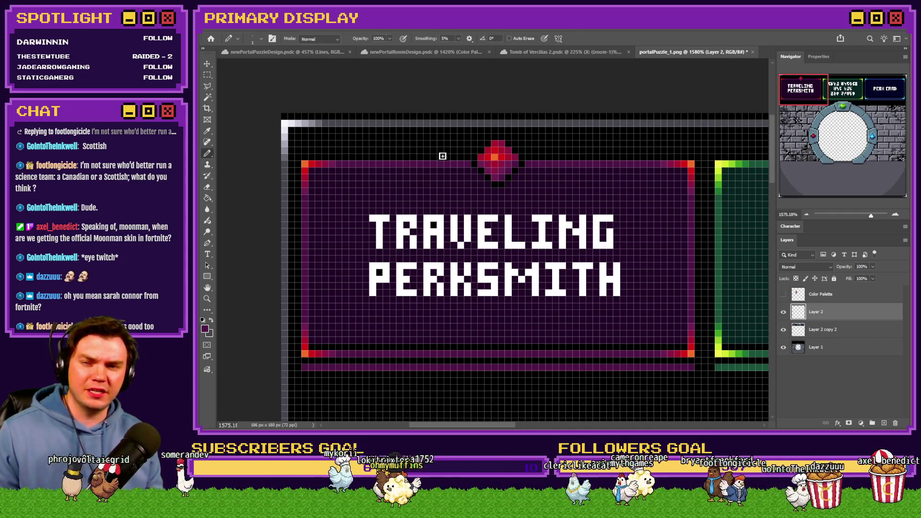
{"action": "scroll", "coordinate": [537, 151], "scroll_direction": "up", "scroll_amount": 2}
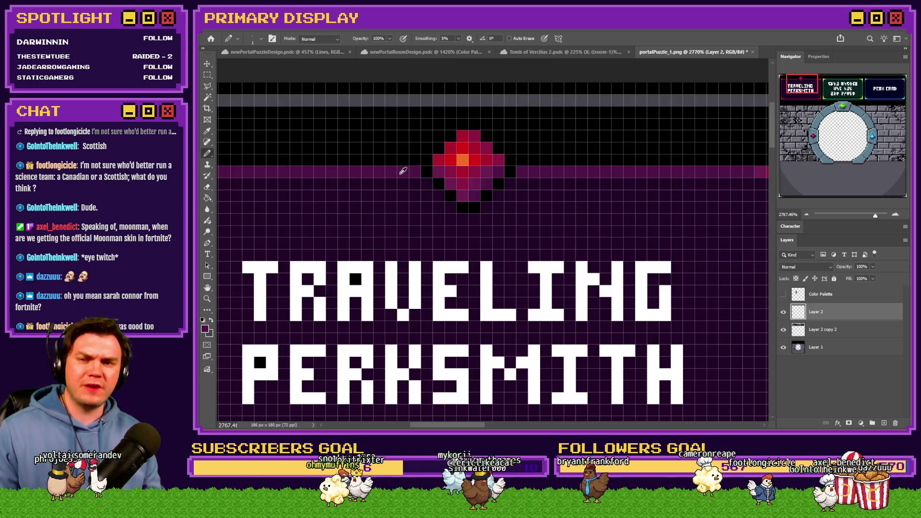
{"action": "scroll", "coordinate": [403, 171], "scroll_direction": "up", "scroll_amount": 1}
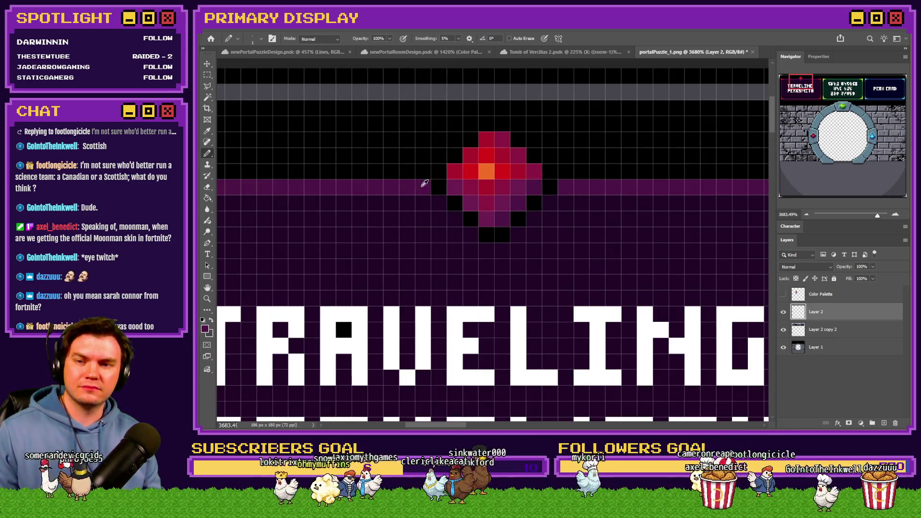
Outline the gem's upper-left, right and lower-left edges in dark purple
{"action": "left_click_drag", "start_coordinate": [433, 158], "coordinate": [491, 109]}
{"action": "left_click", "coordinate": [507, 110]}
{"action": "left_click_drag", "start_coordinate": [534, 138], "coordinate": [566, 170]}
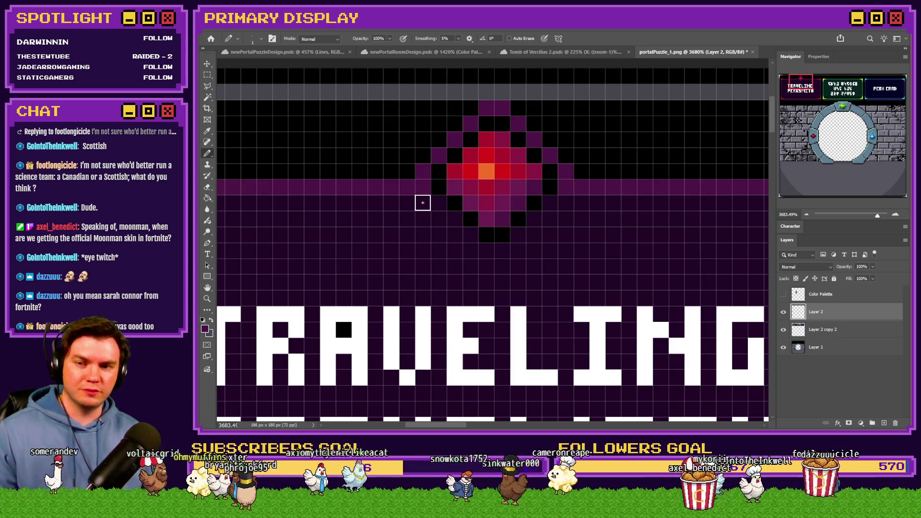
{"action": "left_click_drag", "start_coordinate": [443, 207], "coordinate": [465, 233]}
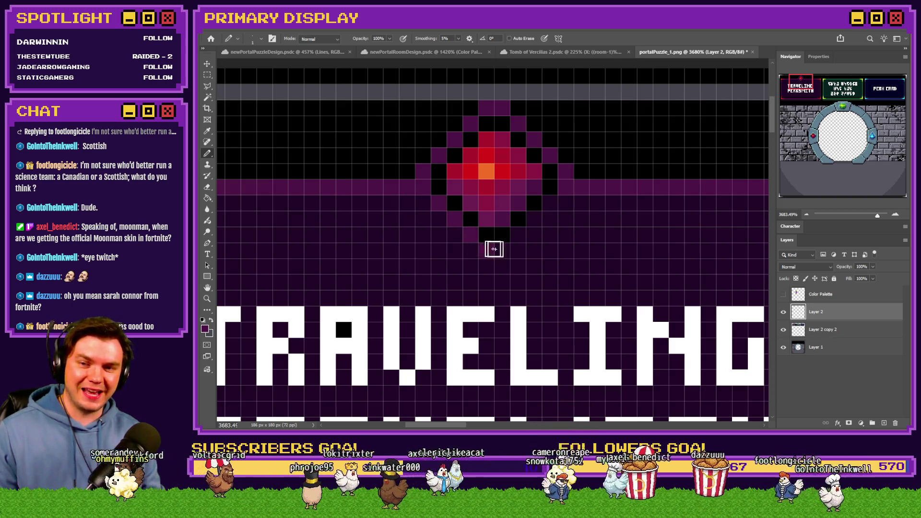
{"action": "scroll", "coordinate": [484, 208], "scroll_direction": "down", "scroll_amount": 5}
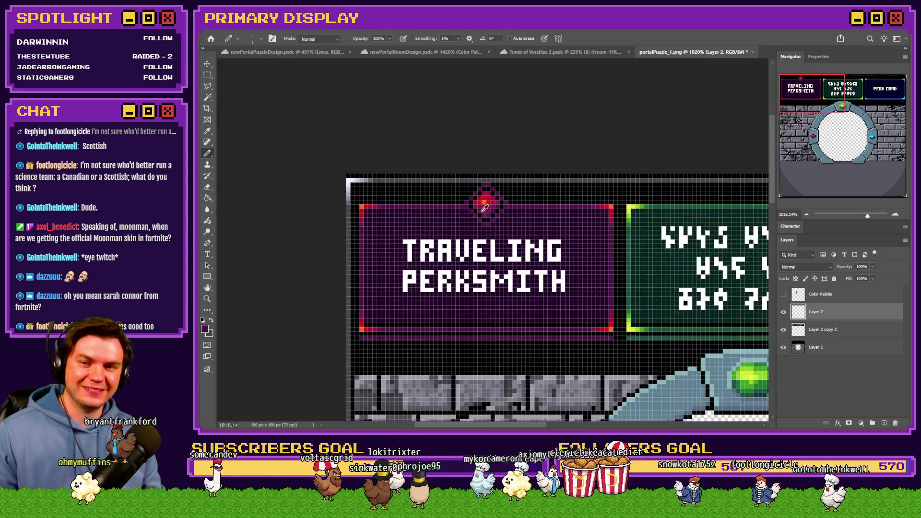
{"action": "scroll", "coordinate": [484, 207], "scroll_direction": "down", "scroll_amount": 3}
{"action": "scroll", "coordinate": [501, 222], "scroll_direction": "up", "scroll_amount": 4}
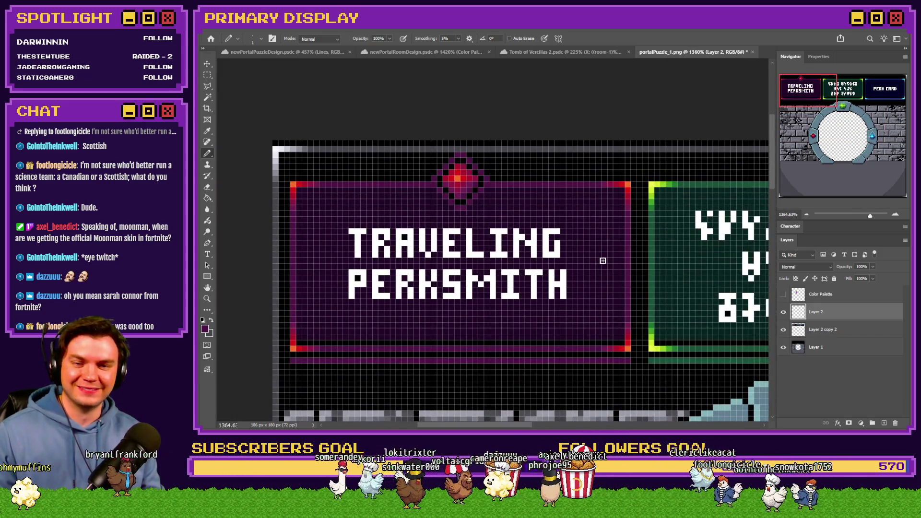
{"action": "scroll", "coordinate": [489, 246], "scroll_direction": "down", "scroll_amount": 2}
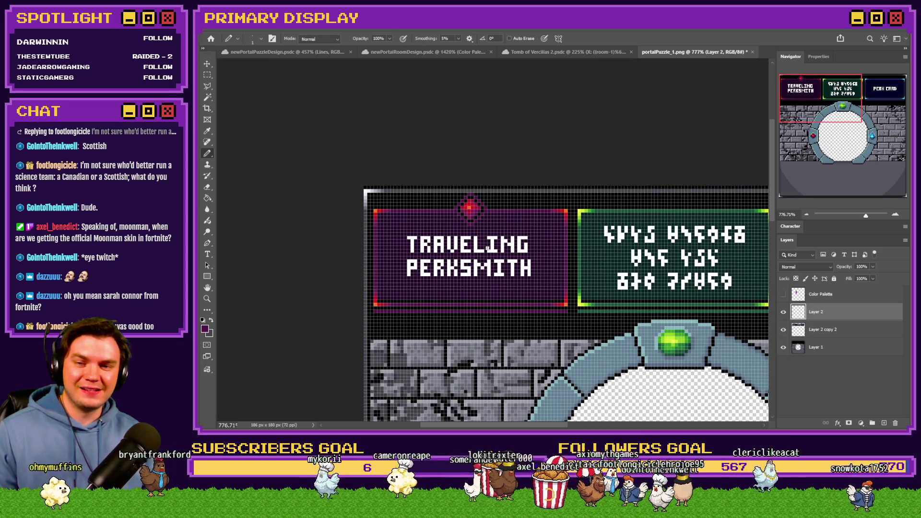
{"action": "scroll", "coordinate": [487, 249], "scroll_direction": "down", "scroll_amount": 3}
{"action": "scroll", "coordinate": [465, 253], "scroll_direction": "up", "scroll_amount": 2}
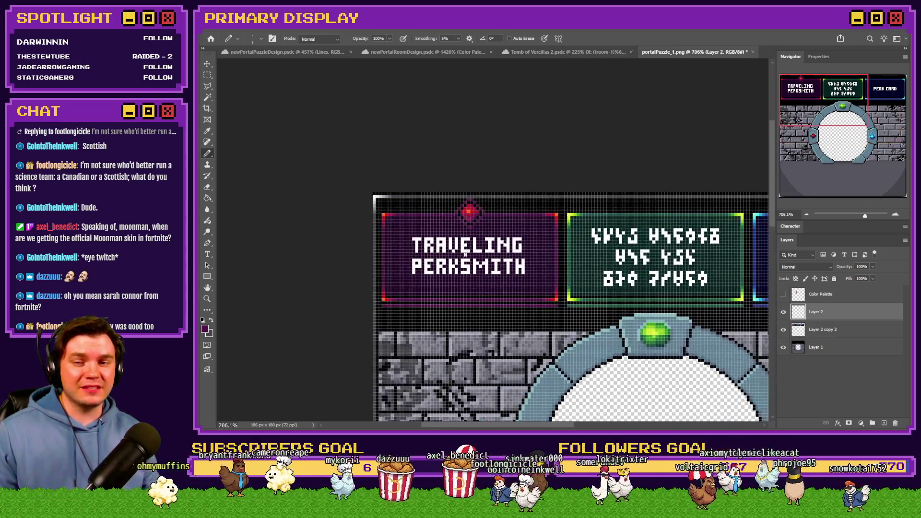
{"action": "scroll", "coordinate": [465, 219], "scroll_direction": "up", "scroll_amount": 3}
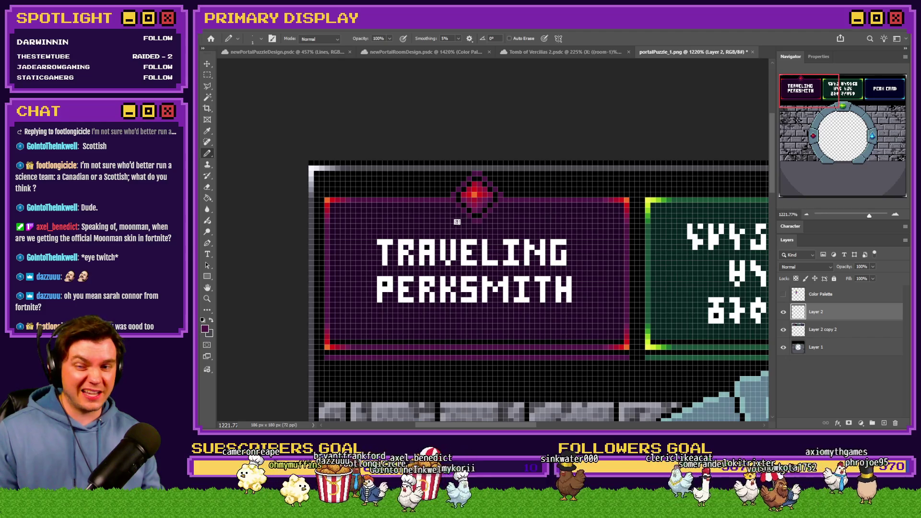
{"action": "scroll", "coordinate": [402, 200], "scroll_direction": "up", "scroll_amount": 2}
Add orange pixels at the gem's top and bottom tips using orange sampled from its centre
{"action": "left_click", "coordinate": [295, 198], "text": "alt"}
{"action": "scroll", "coordinate": [537, 220], "scroll_direction": "up", "scroll_amount": 2}
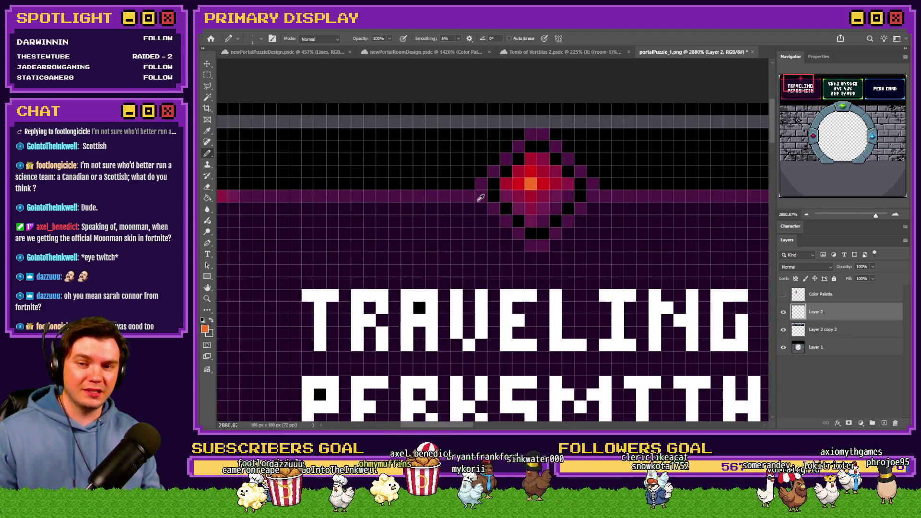
{"action": "left_click_drag", "start_coordinate": [531, 245], "coordinate": [544, 246]}
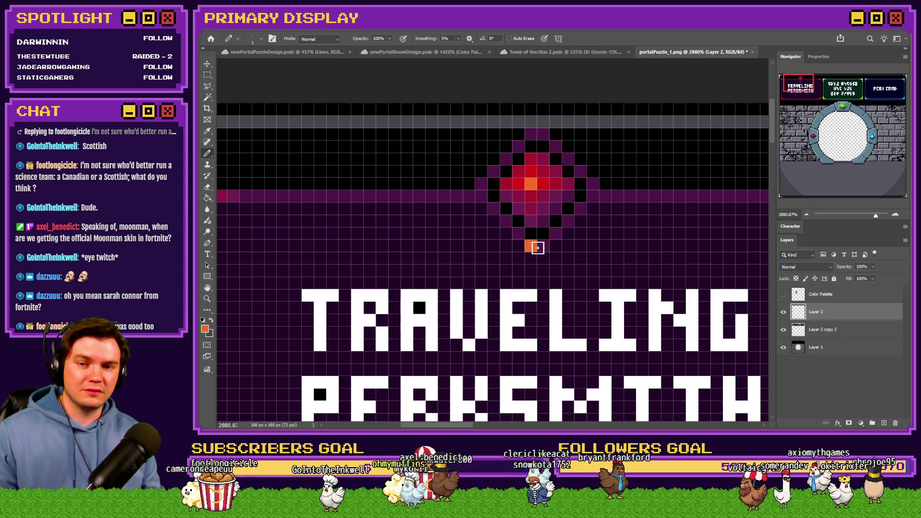
{"action": "left_click_drag", "start_coordinate": [531, 135], "coordinate": [543, 134]}
{"action": "scroll", "coordinate": [557, 178], "scroll_direction": "down", "scroll_amount": 3}
{"action": "scroll", "coordinate": [398, 190], "scroll_direction": "up", "scroll_amount": 2}
Paint red pixels on either side of the gem's orange tips
{"action": "left_click", "coordinate": [300, 195], "text": "alt"}
{"action": "scroll", "coordinate": [408, 174], "scroll_direction": "up", "scroll_amount": 1}
{"action": "left_click", "coordinate": [578, 153]}
{"action": "left_click", "coordinate": [612, 153]}
{"action": "left_click", "coordinate": [578, 233]}
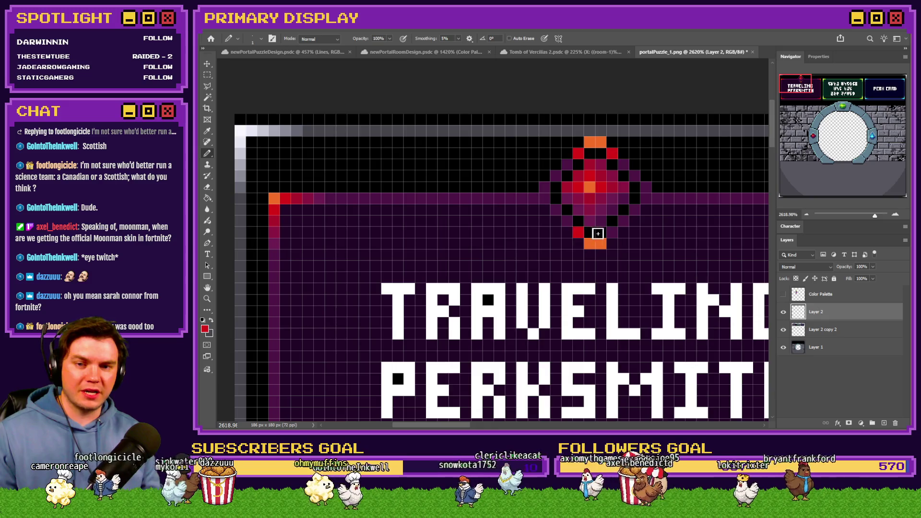
{"action": "left_click", "coordinate": [601, 232]}
{"action": "key", "text": "ctrl+z"}
{"action": "left_click", "coordinate": [612, 232]}
Add dark red pixels on the gem's lower sides and right edge
{"action": "left_click", "coordinate": [298, 196], "text": "alt"}
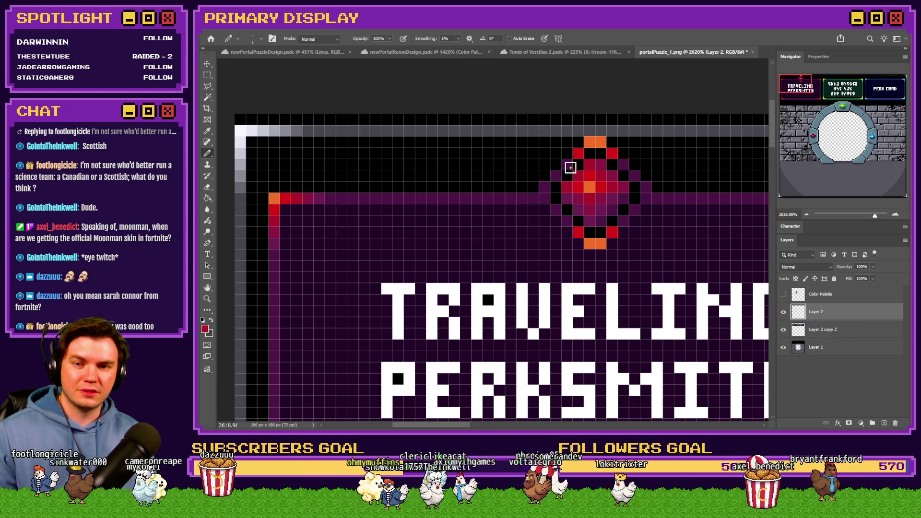
{"action": "left_click", "coordinate": [566, 221]}
{"action": "left_click", "coordinate": [623, 220]}
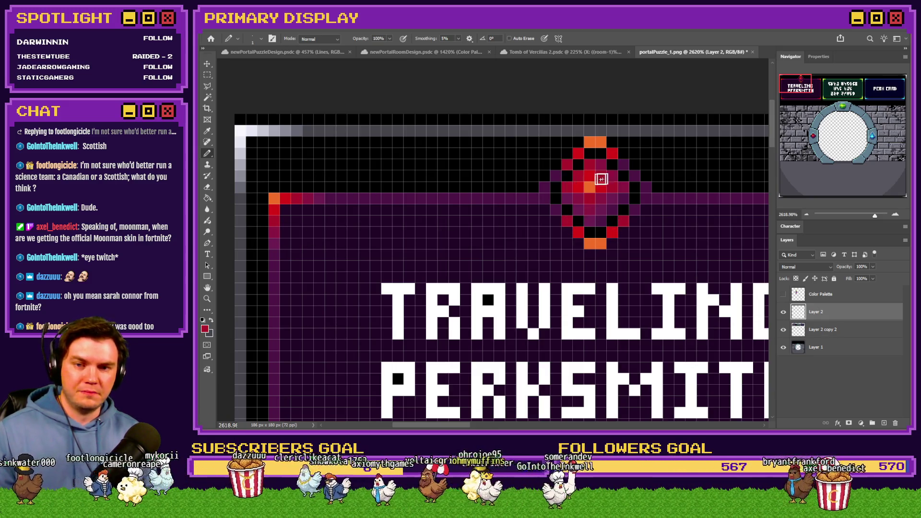
{"action": "left_click", "coordinate": [302, 199], "text": "alt"}
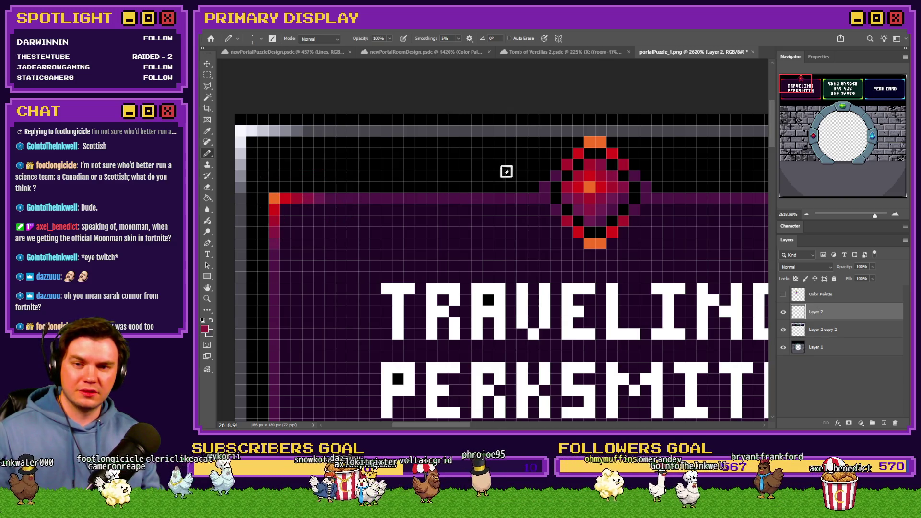
{"action": "left_click", "coordinate": [632, 177]}
{"action": "left_click", "coordinate": [632, 210]}
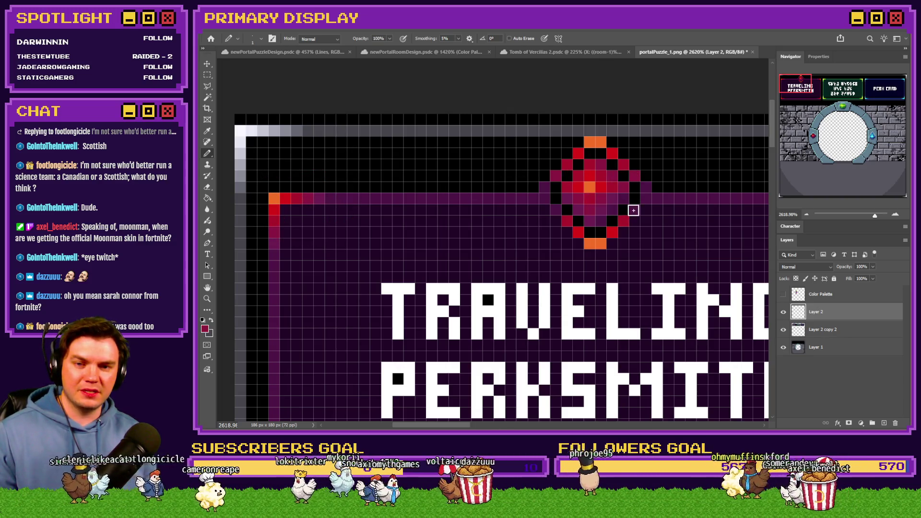
{"action": "left_click", "coordinate": [315, 198], "text": "alt"}
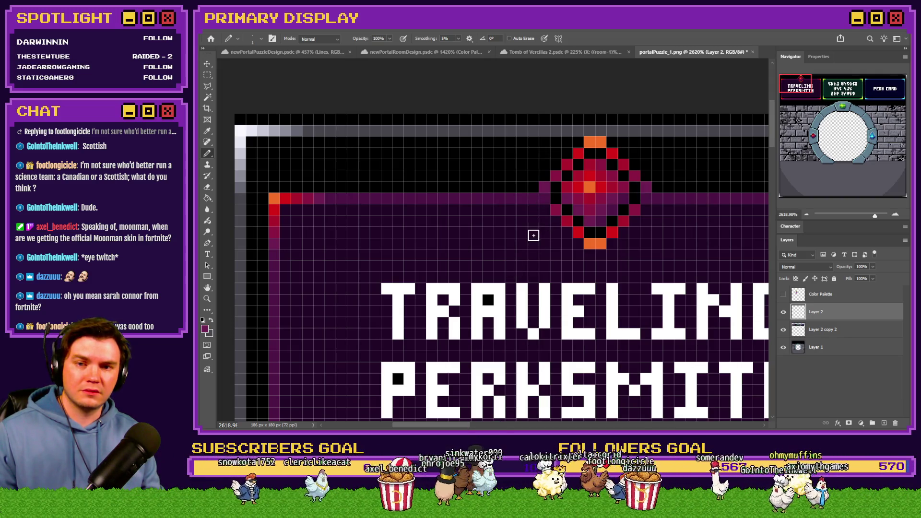
{"action": "scroll", "coordinate": [532, 235], "scroll_direction": "down", "scroll_amount": 6}
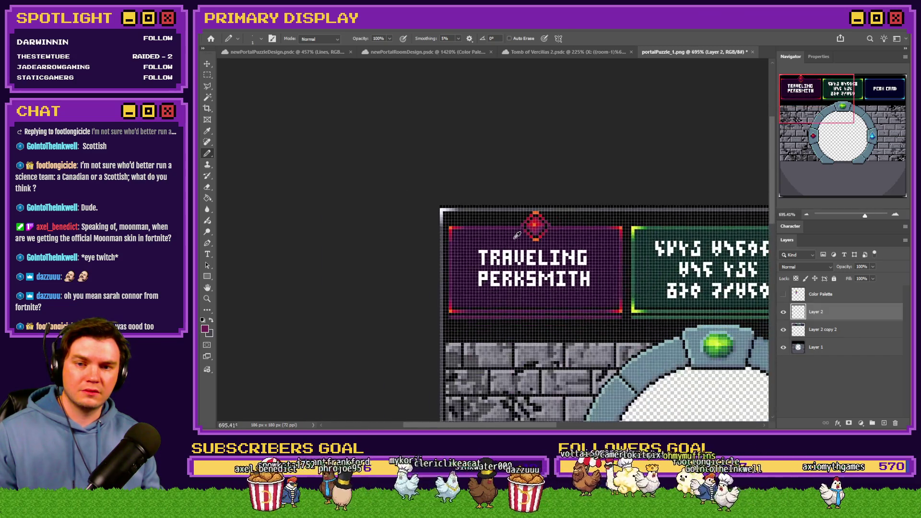
Compare the gem layer on and off, then nudge the red gem down one pixel
{"action": "scroll", "coordinate": [511, 240], "scroll_direction": "up", "scroll_amount": 4}
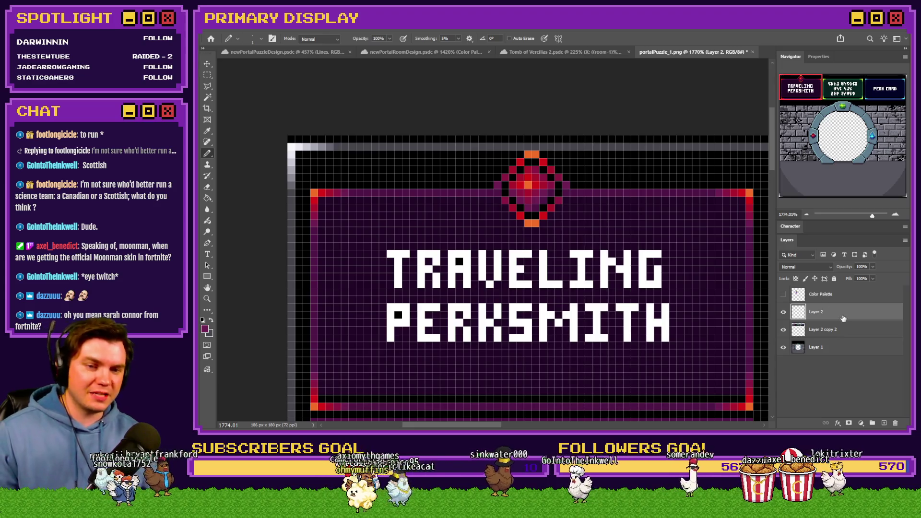
{"action": "left_click_drag", "start_coordinate": [843, 318], "coordinate": [266, 108]}
{"action": "left_click", "coordinate": [783, 313]}
{"action": "left_click", "coordinate": [784, 312]}
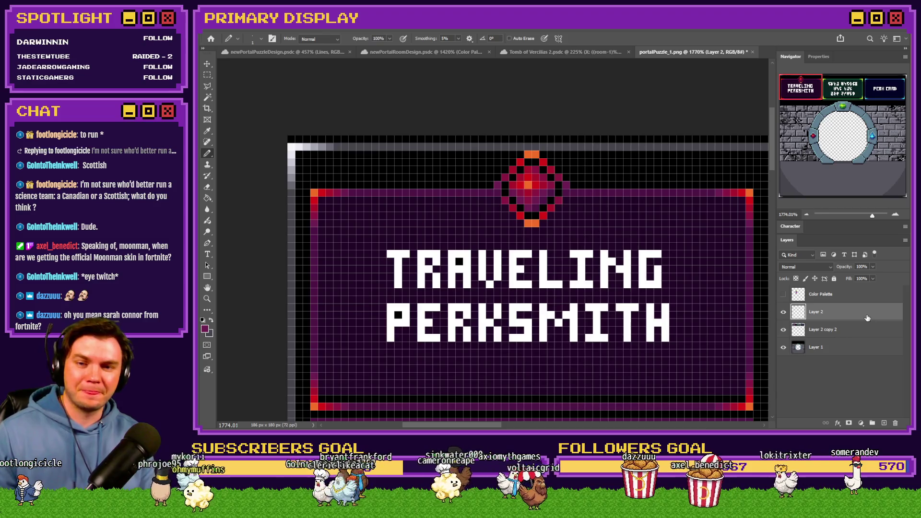
{"action": "key", "text": "ctrl+Down"}
Paint a purple pixel on each side of the gem on the sign's border
{"action": "mouse_move", "coordinate": [867, 318]}
{"action": "left_mouse_down"}
{"action": "mouse_move", "coordinate": [244, 152]}
{"action": "mouse_move", "coordinate": [207, 160]}
{"action": "left_mouse_up"}
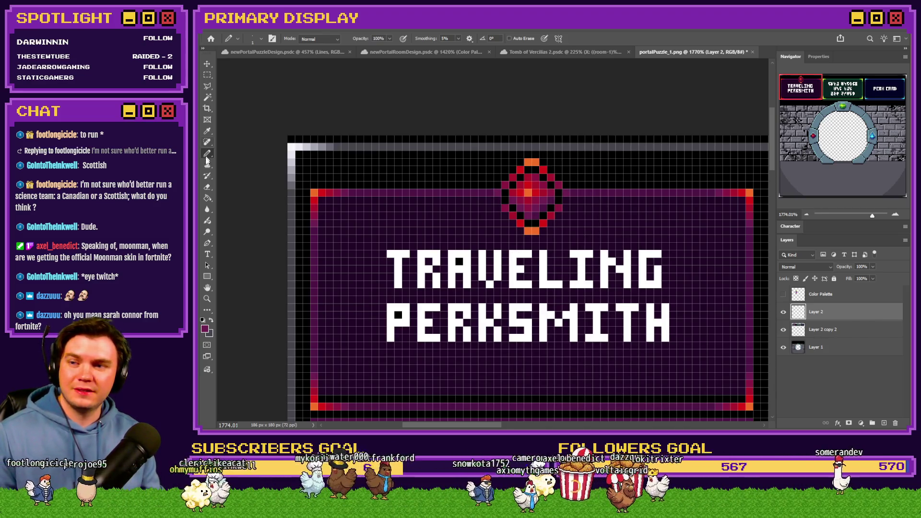
{"action": "scroll", "coordinate": [504, 192], "scroll_direction": "up", "scroll_amount": 3}
{"action": "left_click", "coordinate": [485, 190]}
{"action": "left_click", "coordinate": [659, 193]}
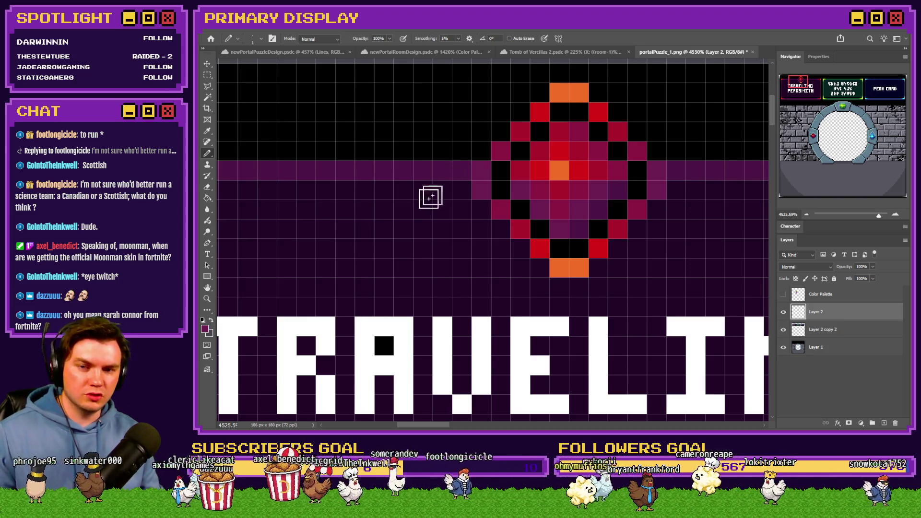
{"action": "scroll", "coordinate": [430, 195], "scroll_direction": "down", "scroll_amount": 6}
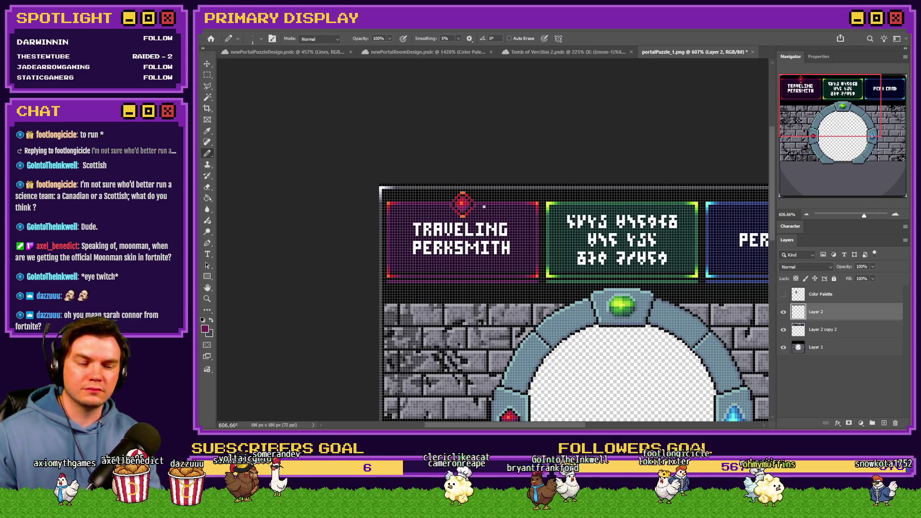
{"action": "scroll", "coordinate": [484, 207], "scroll_direction": "down", "scroll_amount": 1}
{"action": "scroll", "coordinate": [484, 208], "scroll_direction": "down", "scroll_amount": 2}
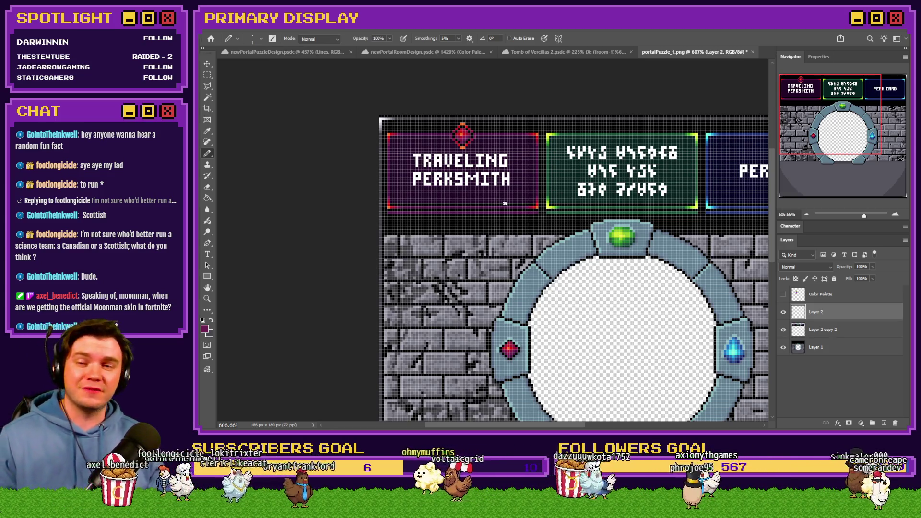
{"action": "scroll", "coordinate": [511, 204], "scroll_direction": "down", "scroll_amount": 1}
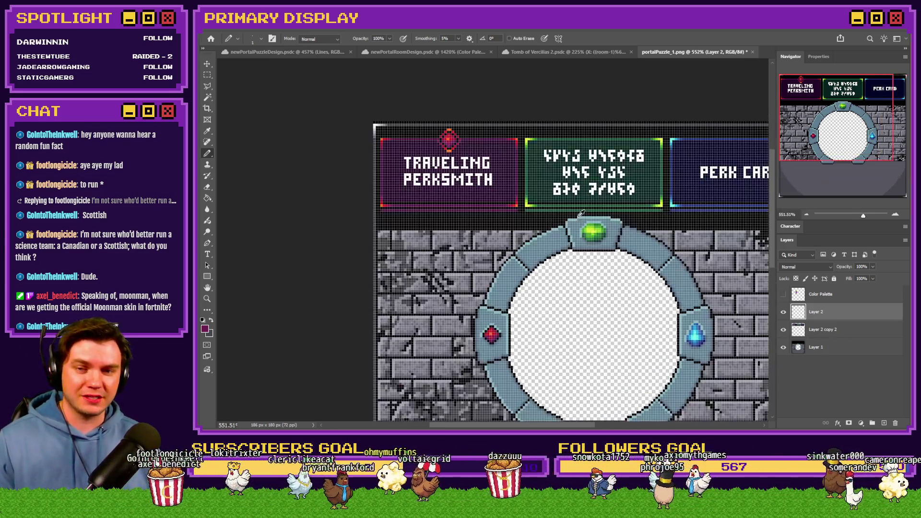
On Layer 2 copy 2, marquee the green gem, copy it with Ctrl+J, then deselect
{"action": "left_click", "coordinate": [849, 330]}
{"action": "key", "text": "m"}
{"action": "scroll", "coordinate": [500, 193], "scroll_direction": "up", "scroll_amount": 12}
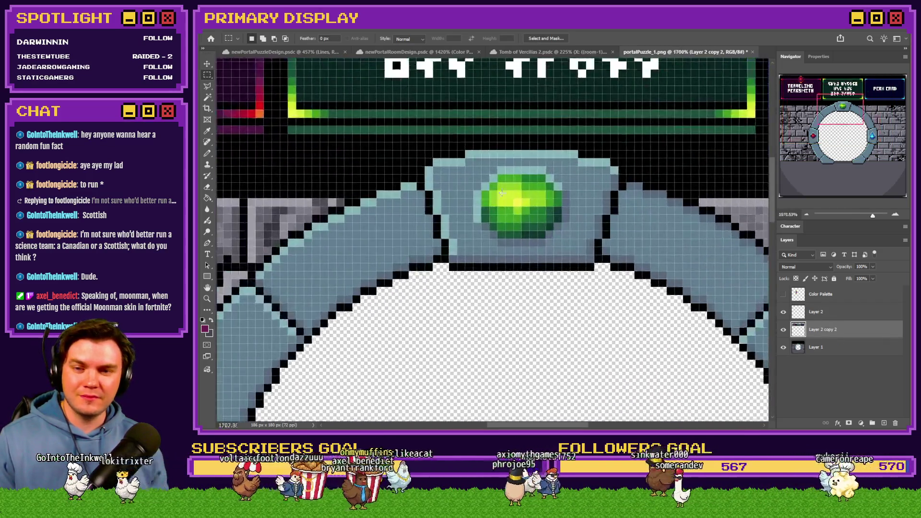
{"action": "scroll", "coordinate": [501, 193], "scroll_direction": "up", "scroll_amount": 3}
{"action": "mouse_move", "coordinate": [498, 171]}
{"action": "left_mouse_down"}
{"action": "mouse_move", "coordinate": [594, 220]}
{"action": "mouse_move", "coordinate": [555, 248]}
{"action": "left_mouse_up"}
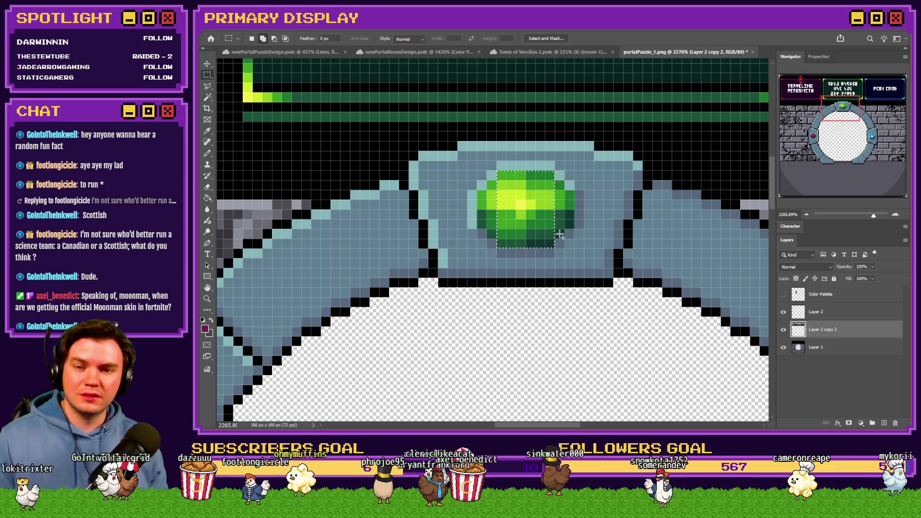
{"action": "mouse_move", "coordinate": [488, 182]}
{"action": "left_mouse_down", "text": "shift"}
{"action": "mouse_move", "coordinate": [565, 239]}
{"action": "mouse_move", "coordinate": [573, 225]}
{"action": "left_mouse_up", "text": "shift"}
{"action": "key", "text": "ctrl+j"}
{"action": "key", "text": "Return"}
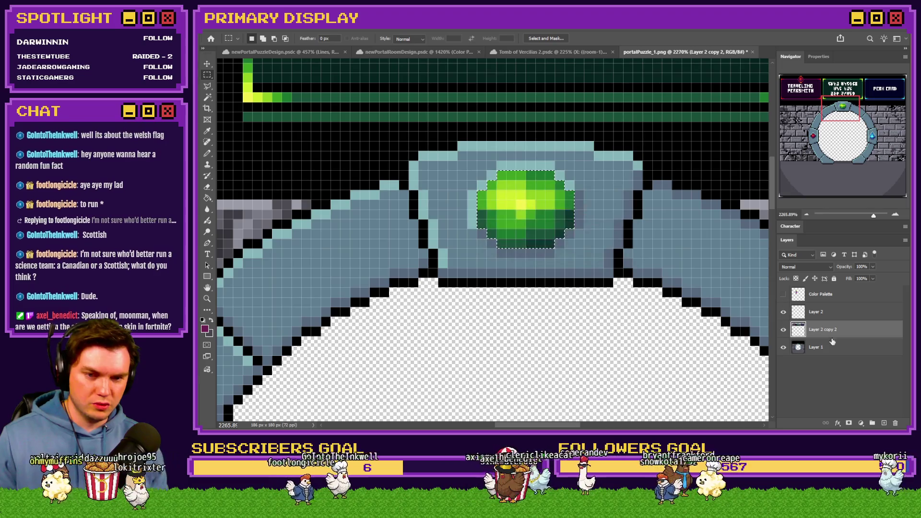
{"action": "scroll", "coordinate": [614, 333], "scroll_direction": "down", "scroll_amount": 3}
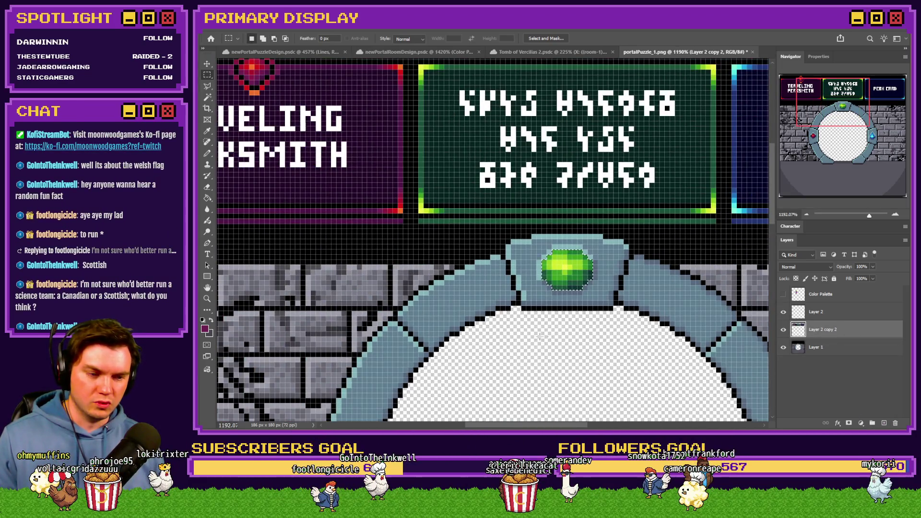
{"action": "scroll", "coordinate": [541, 336], "scroll_direction": "down", "scroll_amount": 2}
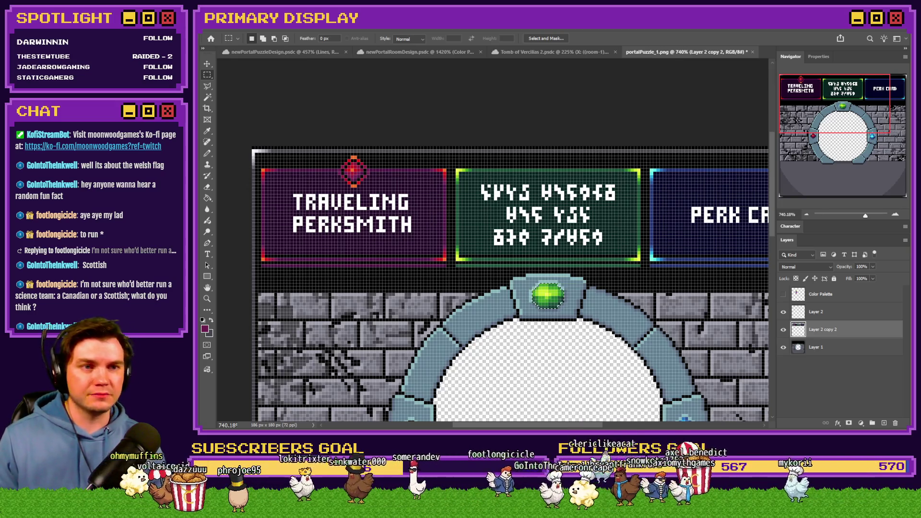
{"action": "key", "text": "ctrl+d"}
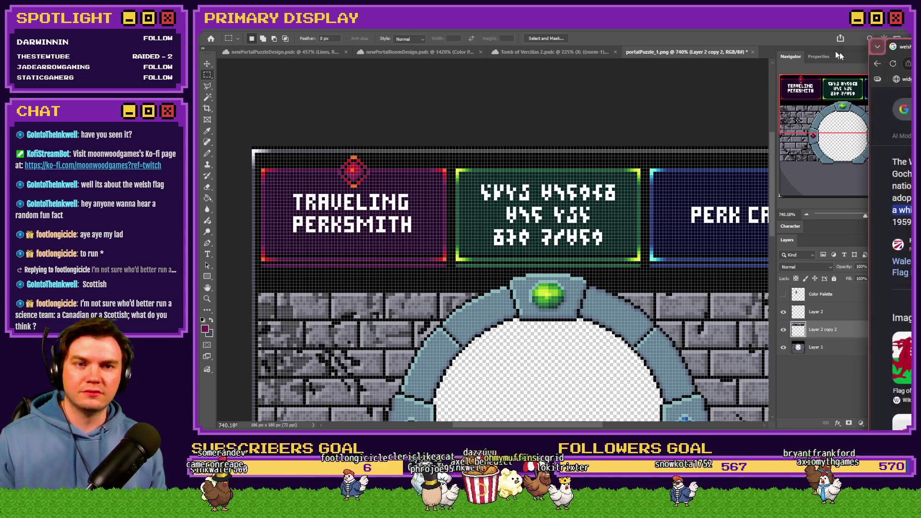
{"action": "key", "text": "alt+Tab"}
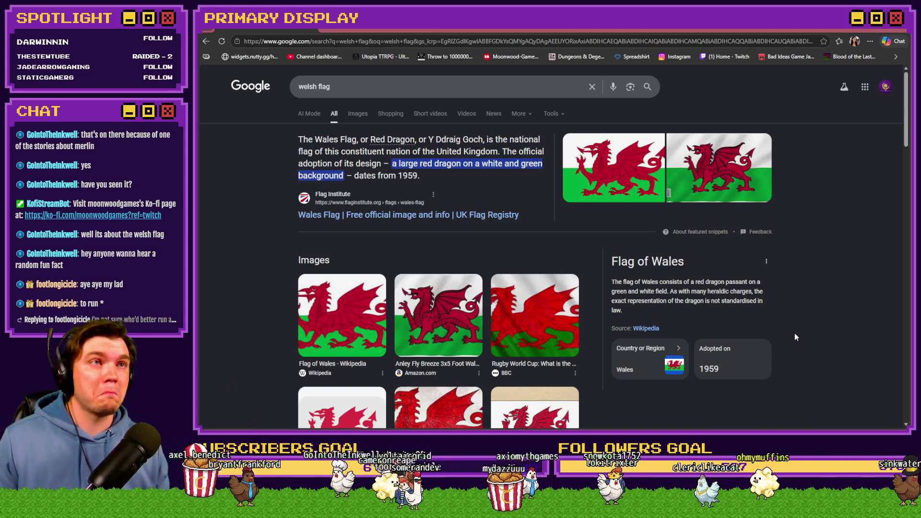
{"action": "key", "text": "alt+Tab"}
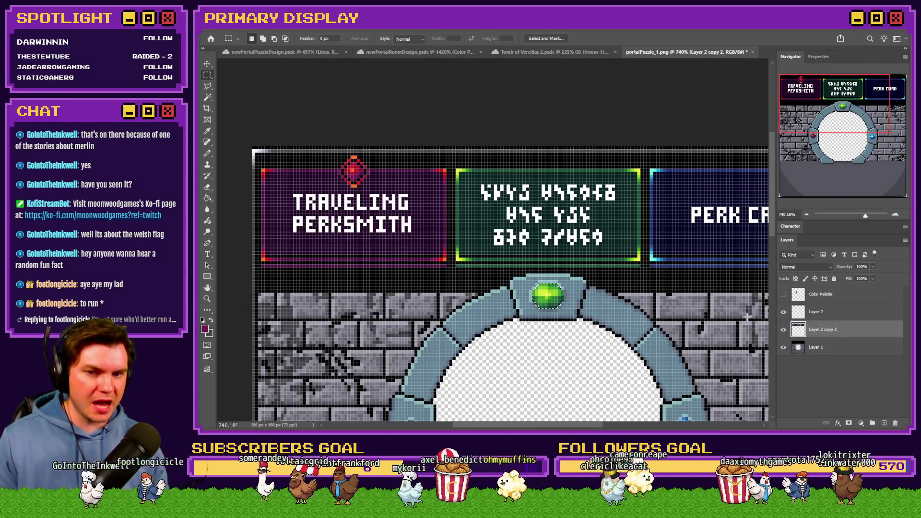
Paste a copy of the green gem above the portal layer as Layer 3 and drag it onto the green sign's top
{"action": "key", "text": "ctrl+c"}
{"action": "key", "text": "alt+bracketleft"}
{"action": "left_click", "coordinate": [837, 330]}
{"action": "key", "text": "ctrl+v"}
{"action": "mouse_move", "coordinate": [565, 334]}
{"action": "left_mouse_down"}
{"action": "mouse_move", "coordinate": [564, 201]}
{"action": "mouse_move", "coordinate": [556, 197]}
{"action": "left_mouse_up"}
On the portal-and-signs layer, select the bottom line of the green sign's runes
{"action": "scroll", "coordinate": [554, 194], "scroll_direction": "up", "scroll_amount": 2}
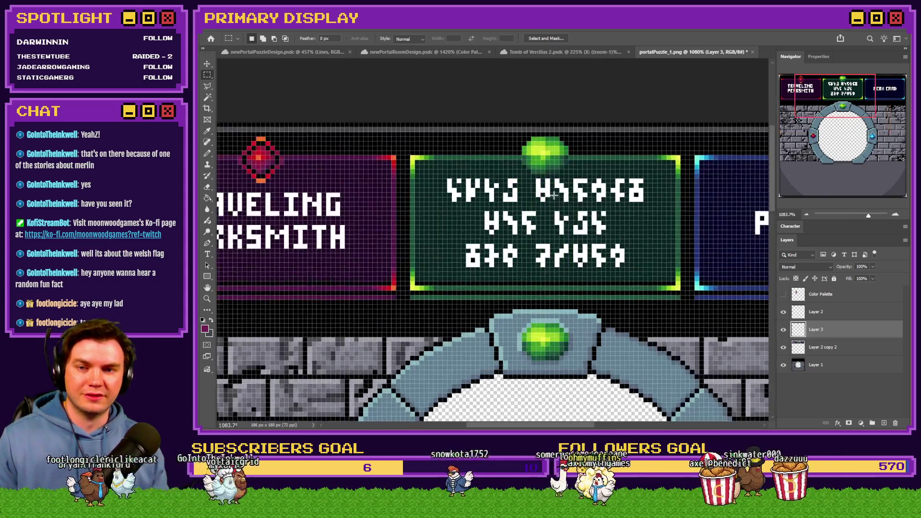
{"action": "scroll", "coordinate": [554, 194], "scroll_direction": "up", "scroll_amount": 2}
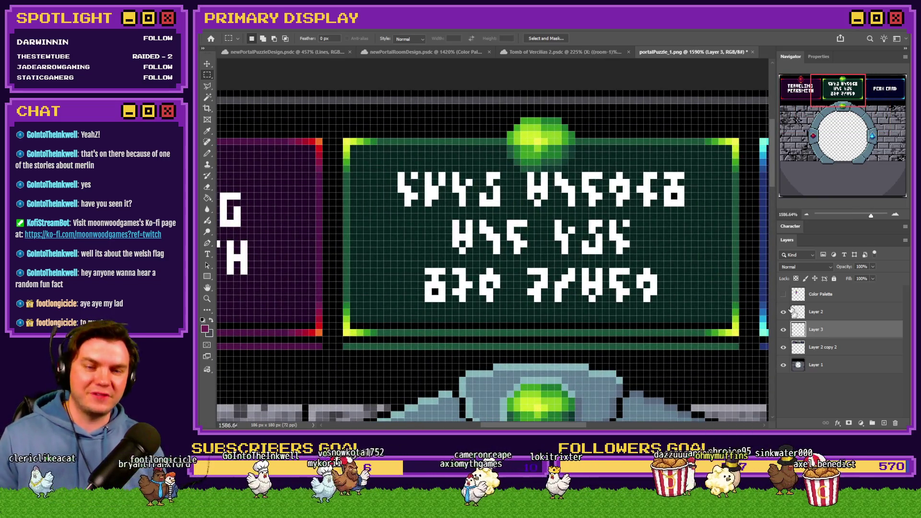
{"action": "left_click", "coordinate": [820, 346]}
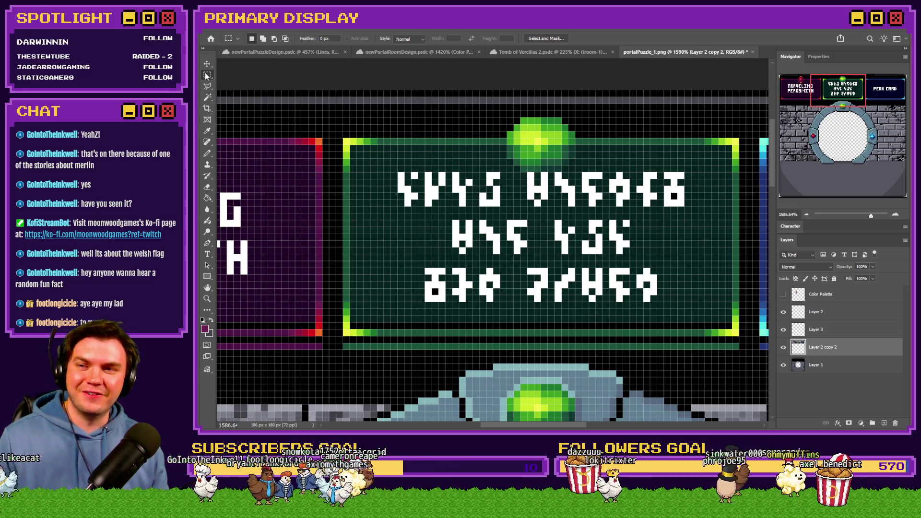
{"action": "left_click_drag", "start_coordinate": [670, 261], "coordinate": [405, 315]}
Erase the bottom rune line by filling it with the sign's dark green, with non-contiguous fill
{"action": "left_click", "coordinate": [208, 198]}
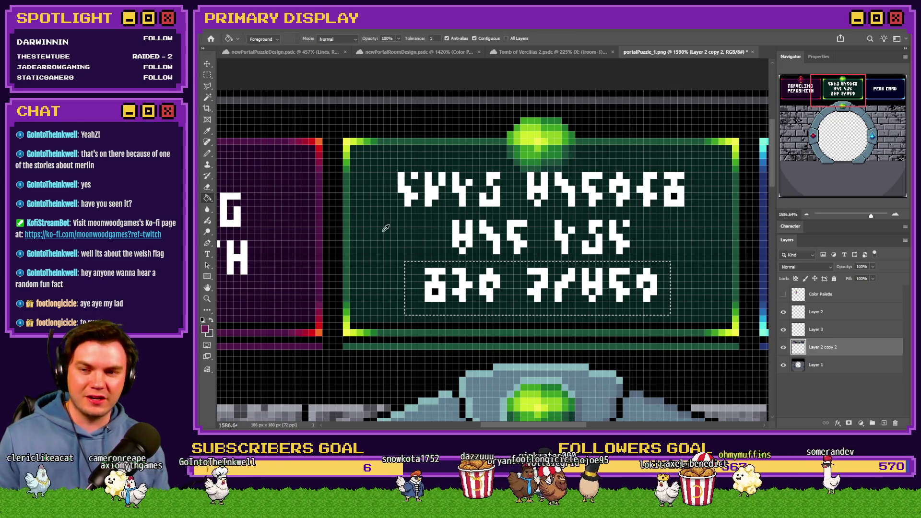
{"action": "left_click", "coordinate": [436, 283]}
{"action": "key", "text": "ctrl+z"}
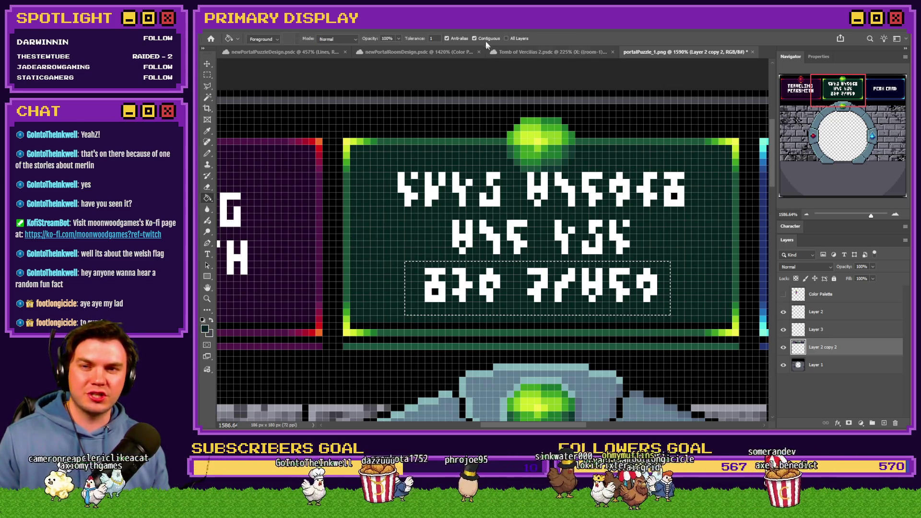
{"action": "left_click", "coordinate": [474, 38]}
{"action": "left_click", "coordinate": [465, 284]}
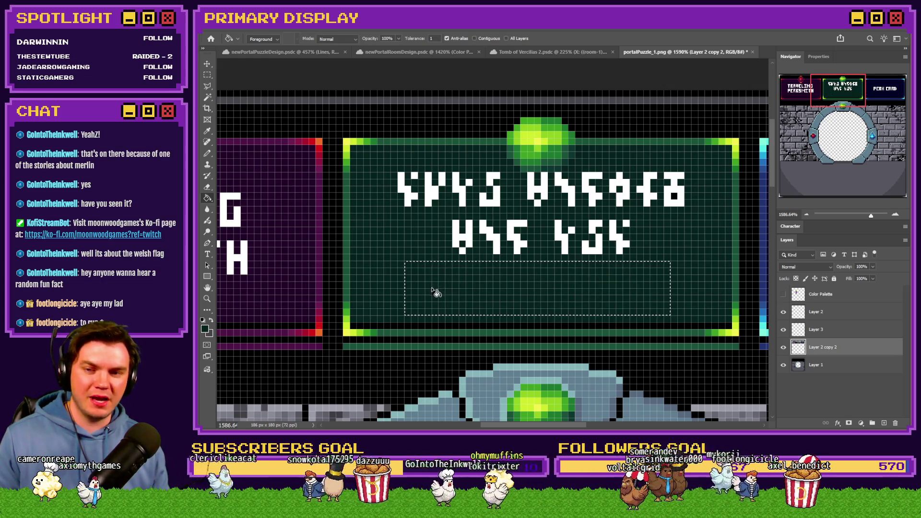
Select the two remaining rune lines and move them down several pixels, then deselect
{"action": "left_click", "coordinate": [208, 75]}
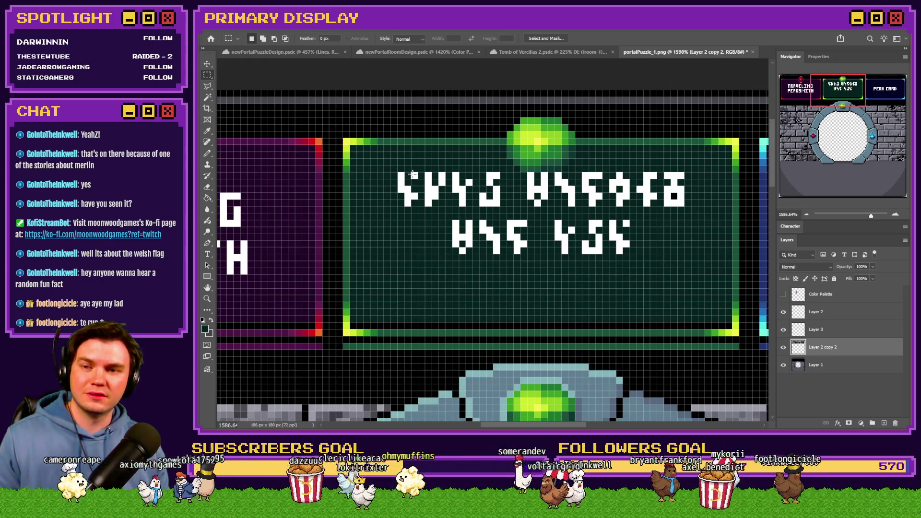
{"action": "mouse_move", "coordinate": [399, 172]}
{"action": "left_mouse_down"}
{"action": "mouse_move", "coordinate": [678, 226]}
{"action": "mouse_move", "coordinate": [685, 253]}
{"action": "left_mouse_up"}
{"action": "left_click_drag", "start_coordinate": [643, 226], "coordinate": [643, 266]}
{"action": "scroll", "coordinate": [441, 255], "scroll_direction": "left", "scroll_amount": 3}
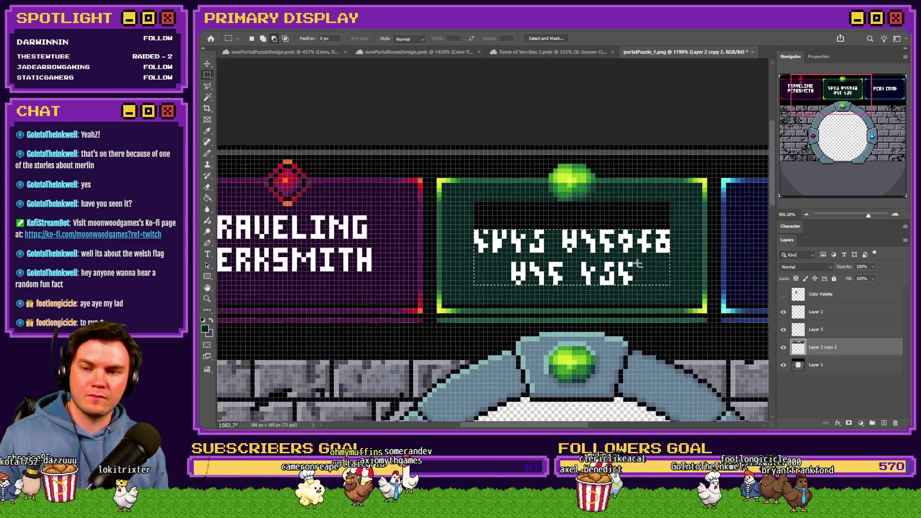
{"action": "scroll", "coordinate": [441, 255], "scroll_direction": "down", "scroll_amount": 3}
{"action": "scroll", "coordinate": [542, 256], "scroll_direction": "up", "scroll_amount": 2}
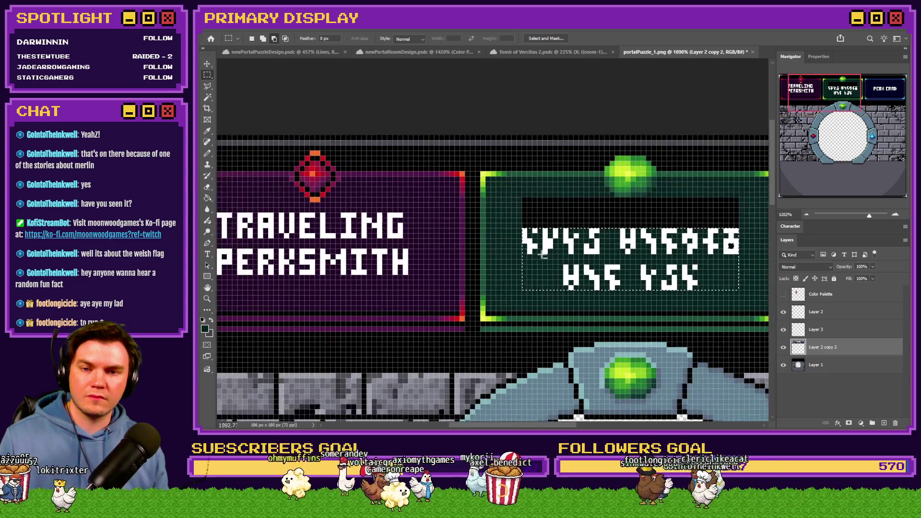
{"action": "scroll", "coordinate": [543, 254], "scroll_direction": "down", "scroll_amount": 2}
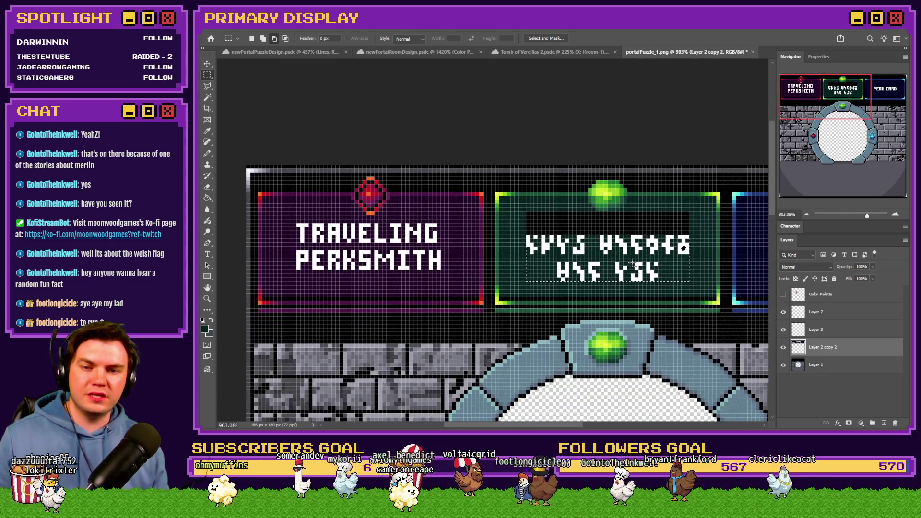
{"action": "scroll", "coordinate": [629, 242], "scroll_direction": "up", "scroll_amount": 3}
{"action": "mouse_move", "coordinate": [626, 237]}
{"action": "left_mouse_down"}
{"action": "mouse_move", "coordinate": [639, 296]}
{"action": "mouse_move", "coordinate": [638, 262]}
{"action": "left_mouse_up"}
{"action": "key", "text": "ctrl+d"}
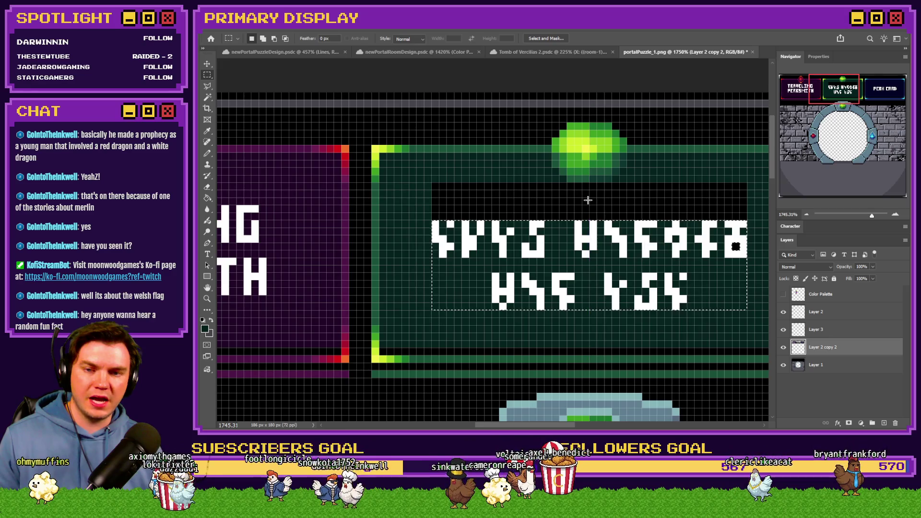
Fill the black band near the sign's top with dark green using a contiguous Paint Bucket fill
{"action": "key", "text": "g"}
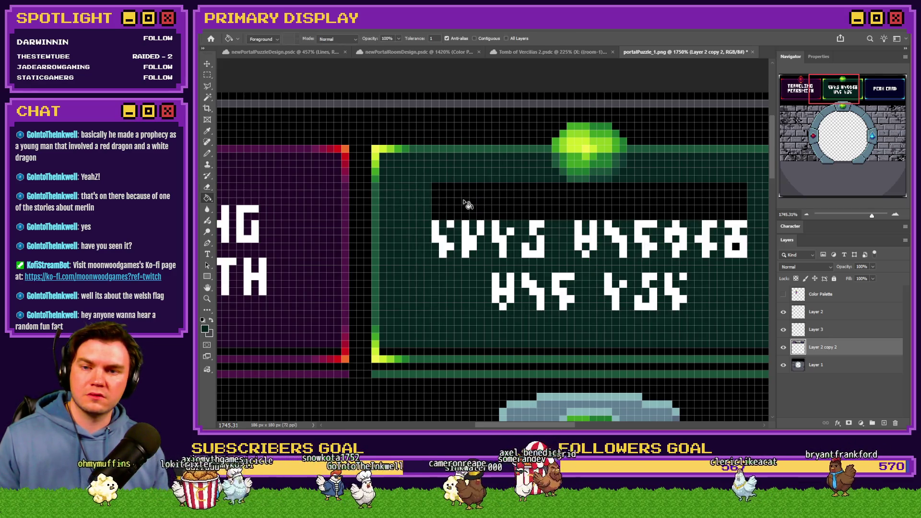
{"action": "left_click", "coordinate": [475, 38]}
{"action": "left_click", "coordinate": [497, 195]}
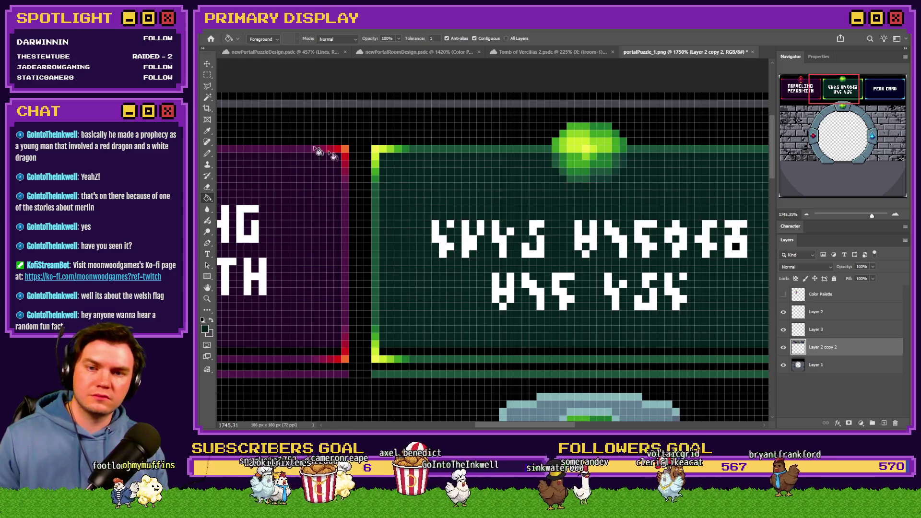
Get the Pencil ready with black as the foreground colour, working on Layer 3
{"action": "key", "text": "b"}
{"action": "left_click", "coordinate": [524, 130], "text": "alt"}
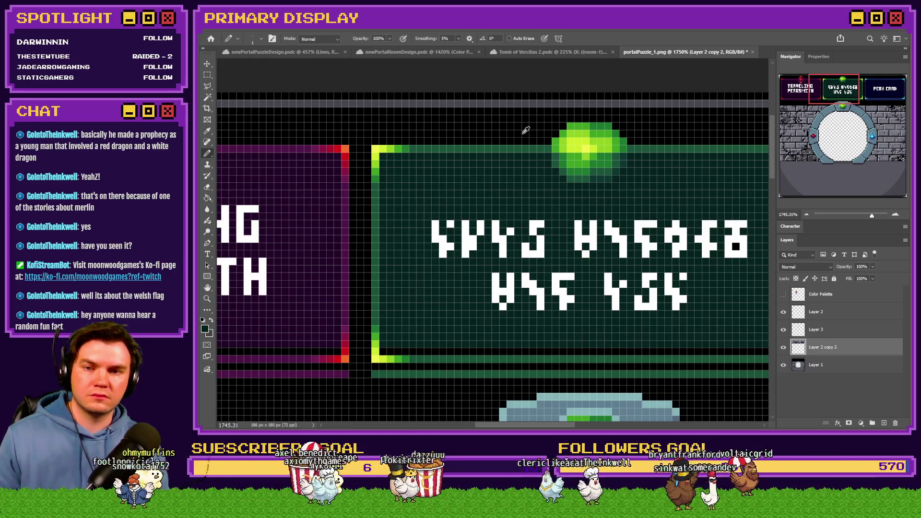
{"action": "left_click", "coordinate": [827, 331]}
{"action": "scroll", "coordinate": [502, 234], "scroll_direction": "down", "scroll_amount": 3}
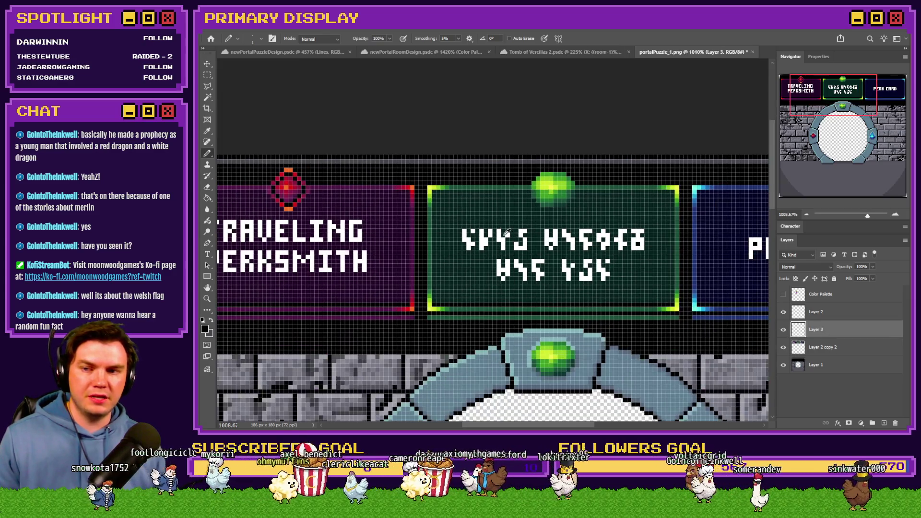
Pencil a dark-green stepped outline around the green gem
{"action": "scroll", "coordinate": [522, 175], "scroll_direction": "up", "scroll_amount": 6}
{"action": "left_click", "coordinate": [531, 195], "text": "alt"}
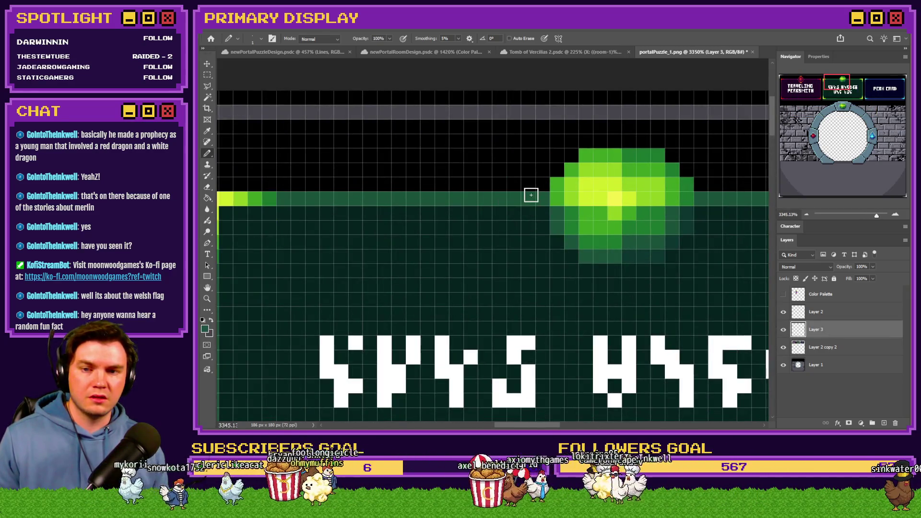
{"action": "left_click", "coordinate": [532, 184]}
{"action": "left_click", "coordinate": [547, 167]}
{"action": "mouse_move", "coordinate": [549, 163]}
{"action": "left_mouse_down"}
{"action": "mouse_move", "coordinate": [582, 130]}
{"action": "mouse_move", "coordinate": [658, 130]}
{"action": "mouse_move", "coordinate": [711, 175]}
{"action": "mouse_move", "coordinate": [720, 202]}
{"action": "mouse_move", "coordinate": [691, 253]}
{"action": "mouse_move", "coordinate": [652, 282]}
{"action": "mouse_move", "coordinate": [580, 283]}
{"action": "mouse_move", "coordinate": [531, 233]}
{"action": "mouse_move", "coordinate": [525, 211]}
{"action": "left_mouse_up"}
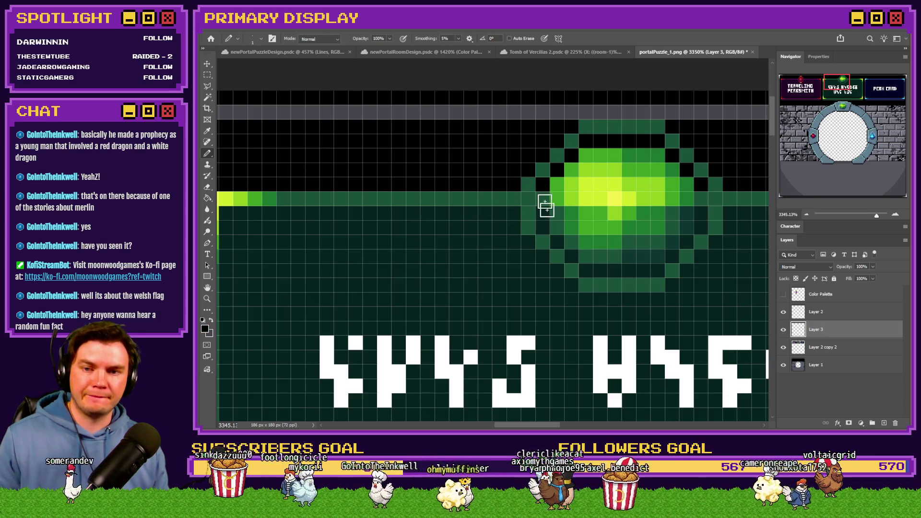
Pencil a black edge along the gem's outline ring
{"action": "scroll", "coordinate": [544, 205], "scroll_direction": "down", "scroll_amount": 5}
{"action": "scroll", "coordinate": [314, 239], "scroll_direction": "up", "scroll_amount": 5}
{"action": "scroll", "coordinate": [313, 238], "scroll_direction": "up", "scroll_amount": 2}
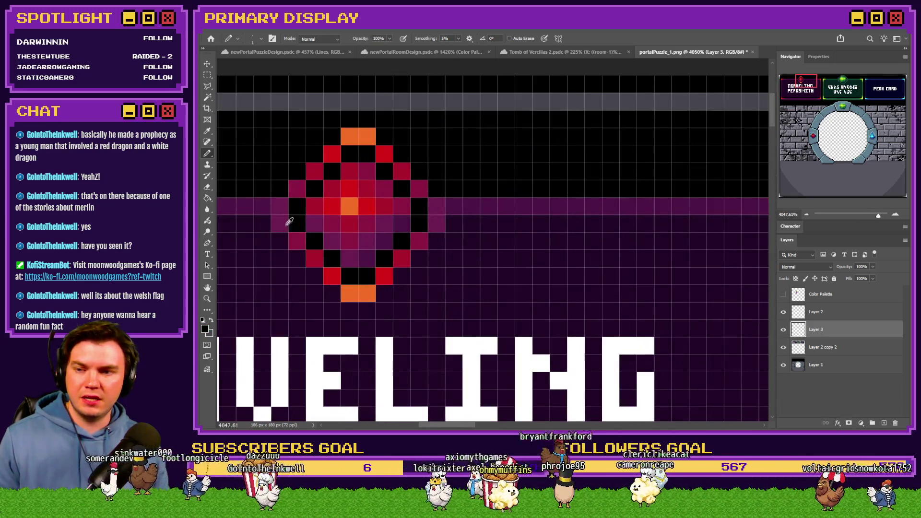
{"action": "scroll", "coordinate": [298, 220], "scroll_direction": "down", "scroll_amount": 5}
{"action": "scroll", "coordinate": [643, 259], "scroll_direction": "up", "scroll_amount": 5}
{"action": "scroll", "coordinate": [643, 259], "scroll_direction": "up", "scroll_amount": 3}
{"action": "mouse_move", "coordinate": [550, 220]}
{"action": "left_mouse_down"}
{"action": "mouse_move", "coordinate": [549, 252]}
{"action": "mouse_move", "coordinate": [590, 294]}
{"action": "mouse_move", "coordinate": [670, 298]}
{"action": "mouse_move", "coordinate": [710, 252]}
{"action": "mouse_move", "coordinate": [711, 219]}
{"action": "left_mouse_up"}
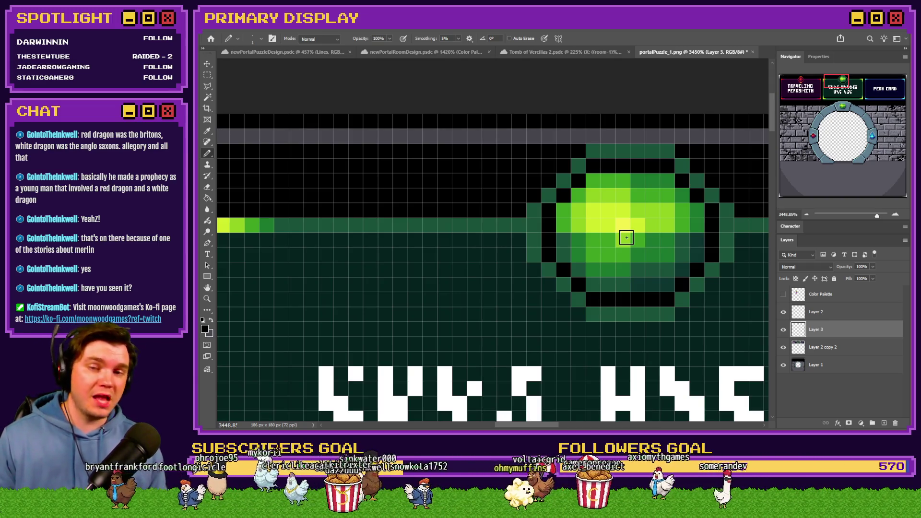
Paint yellow highlight pixels on the green gem's top and bottom rims
{"action": "scroll", "coordinate": [614, 247], "scroll_direction": "down", "scroll_amount": 3}
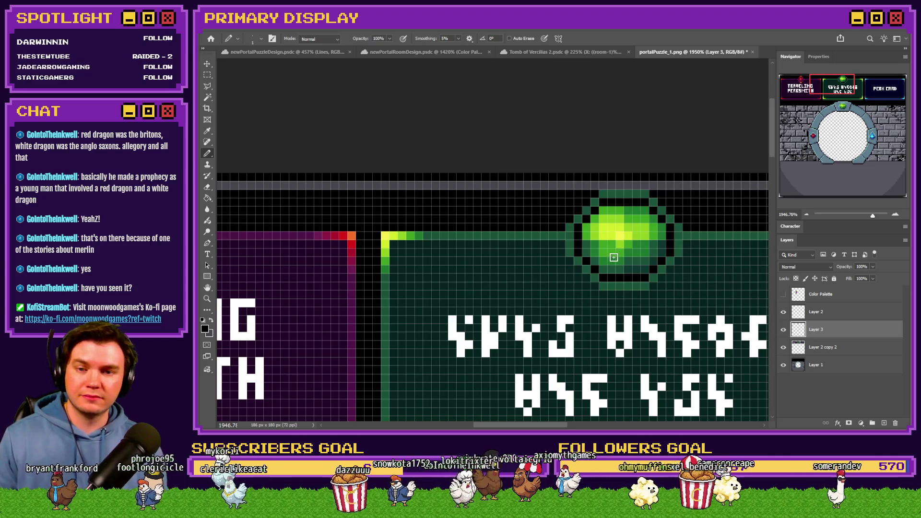
{"action": "scroll", "coordinate": [614, 257], "scroll_direction": "down", "scroll_amount": 2}
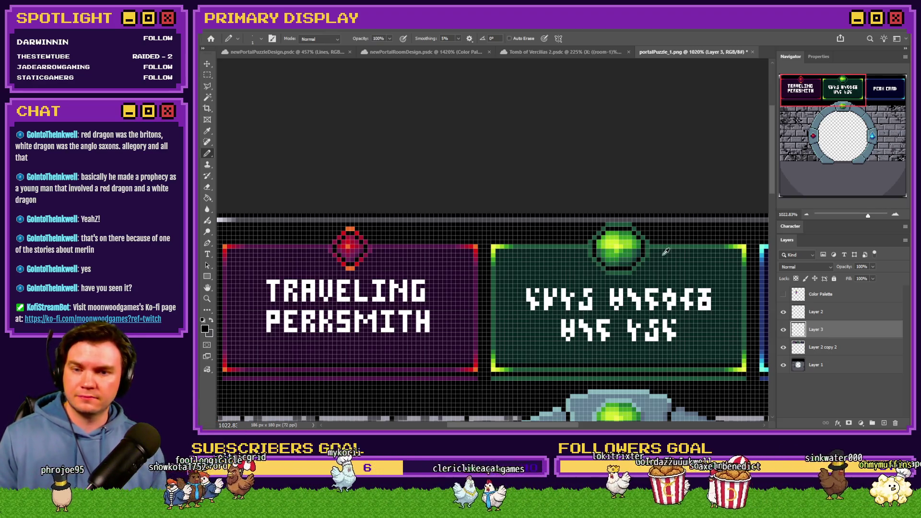
{"action": "scroll", "coordinate": [666, 251], "scroll_direction": "up", "scroll_amount": 2}
{"action": "scroll", "coordinate": [334, 234], "scroll_direction": "up", "scroll_amount": 1}
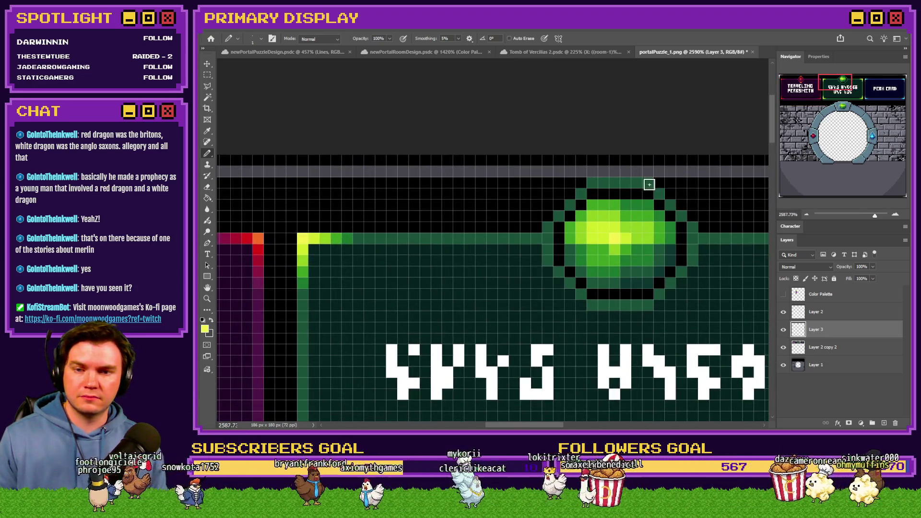
{"action": "left_click", "coordinate": [626, 182]}
{"action": "left_click", "coordinate": [614, 305]}
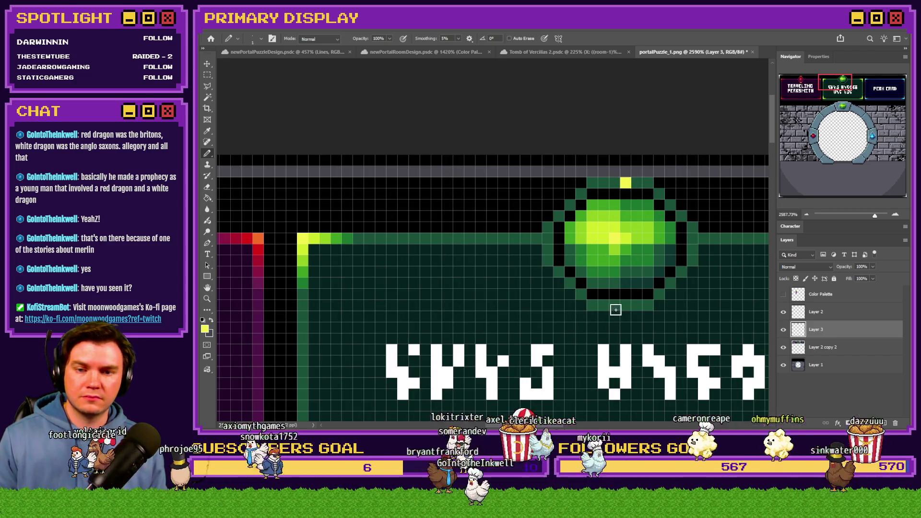
{"action": "left_click", "coordinate": [615, 183]}
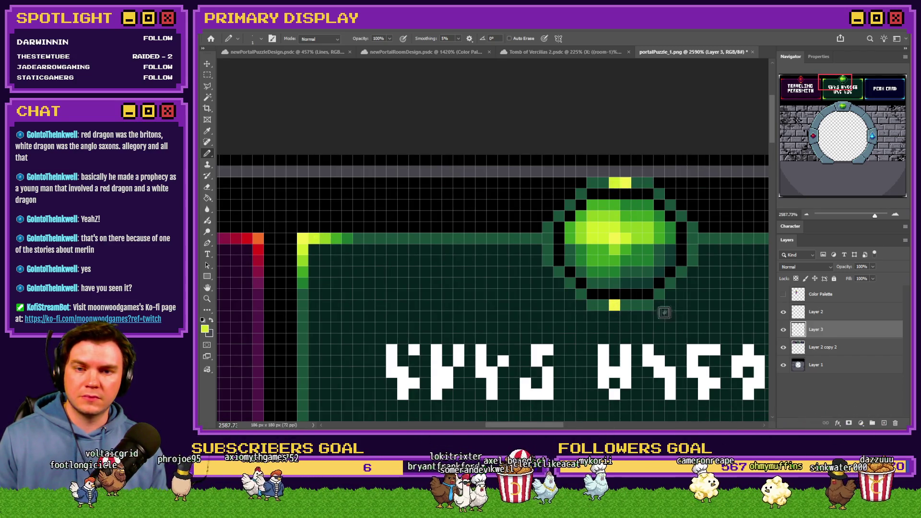
{"action": "left_click", "coordinate": [624, 306]}
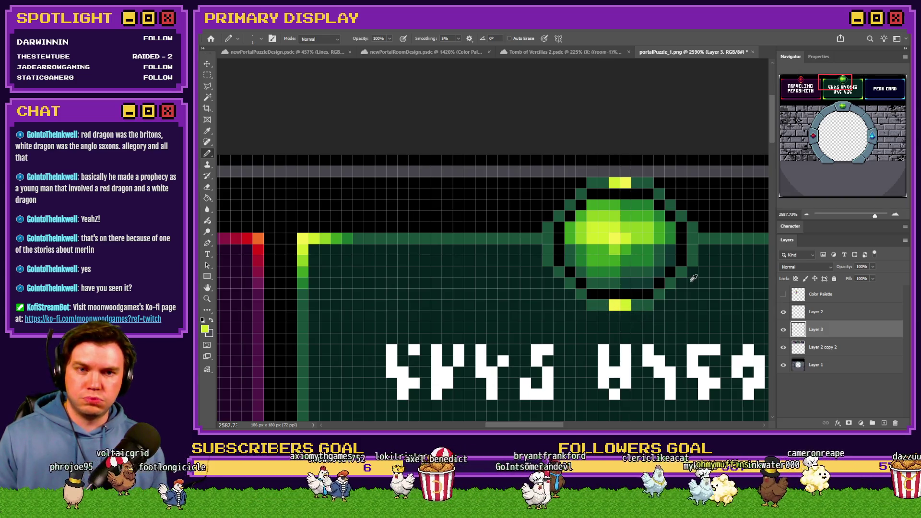
Extend the gem's top and bottom yellow rows to the left and right
{"action": "scroll", "coordinate": [694, 278], "scroll_direction": "down", "scroll_amount": 3}
{"action": "scroll", "coordinate": [694, 278], "scroll_direction": "up", "scroll_amount": 3}
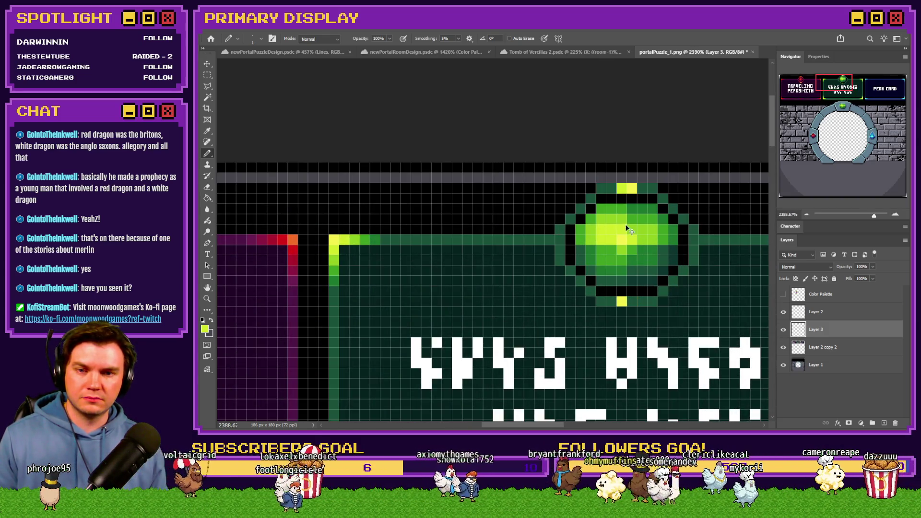
{"action": "scroll", "coordinate": [622, 208], "scroll_direction": "up", "scroll_amount": 2}
{"action": "left_click", "coordinate": [623, 182]}
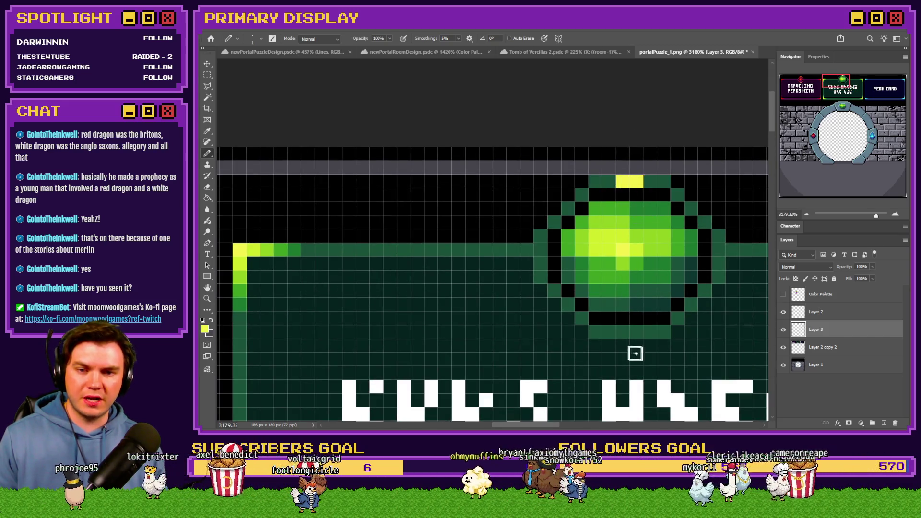
{"action": "left_click", "coordinate": [637, 333]}
{"action": "left_click", "coordinate": [609, 181]}
{"action": "left_click", "coordinate": [651, 182]}
{"action": "left_click", "coordinate": [651, 332]}
{"action": "left_click", "coordinate": [609, 332]}
Sample the panel edge's green and add green-yellow pixels at both ends of the top and bottom rows
{"action": "left_click", "coordinate": [268, 247], "text": "alt"}
{"action": "left_click", "coordinate": [596, 182]}
{"action": "left_click", "coordinate": [664, 182]}
{"action": "left_click", "coordinate": [595, 332]}
{"action": "left_click", "coordinate": [663, 332]}
Brighten the gem band's four corner pixels with a green sampled from the panel's edge
{"action": "left_click_drag", "start_coordinate": [267, 248], "coordinate": [286, 250], "text": "alt"}
{"action": "left_click", "coordinate": [582, 195]}
{"action": "left_click", "coordinate": [676, 195]}
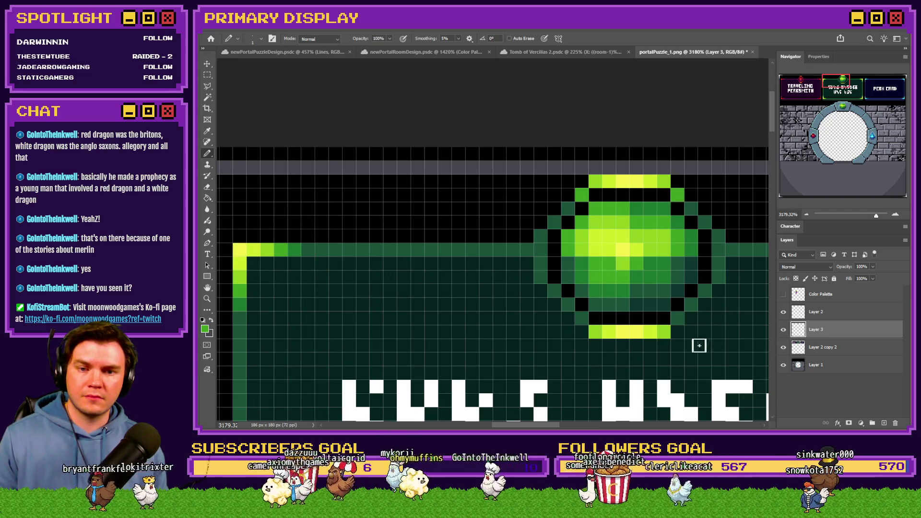
{"action": "left_click", "coordinate": [677, 318]}
{"action": "left_click", "coordinate": [582, 318]}
{"action": "left_click_drag", "start_coordinate": [283, 246], "coordinate": [300, 247], "text": "alt"}
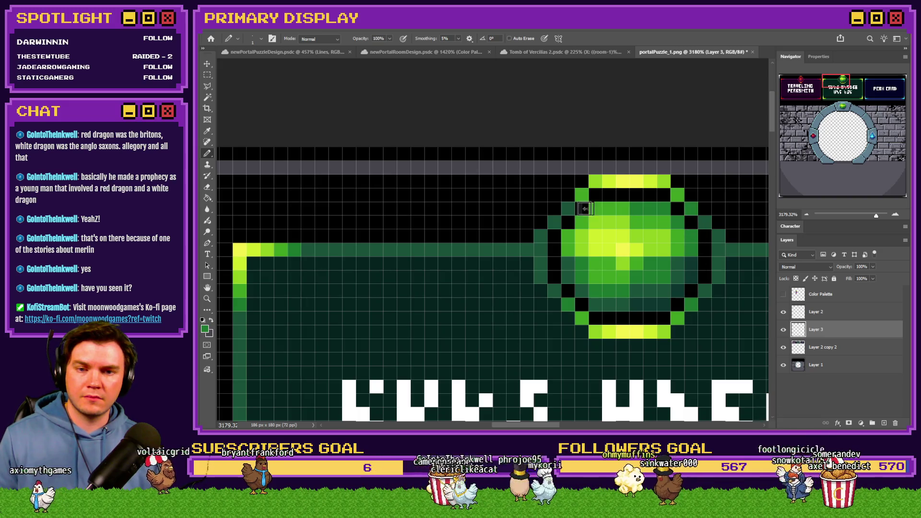
{"action": "scroll", "coordinate": [584, 247], "scroll_direction": "down", "scroll_amount": 6, "text": "alt"}
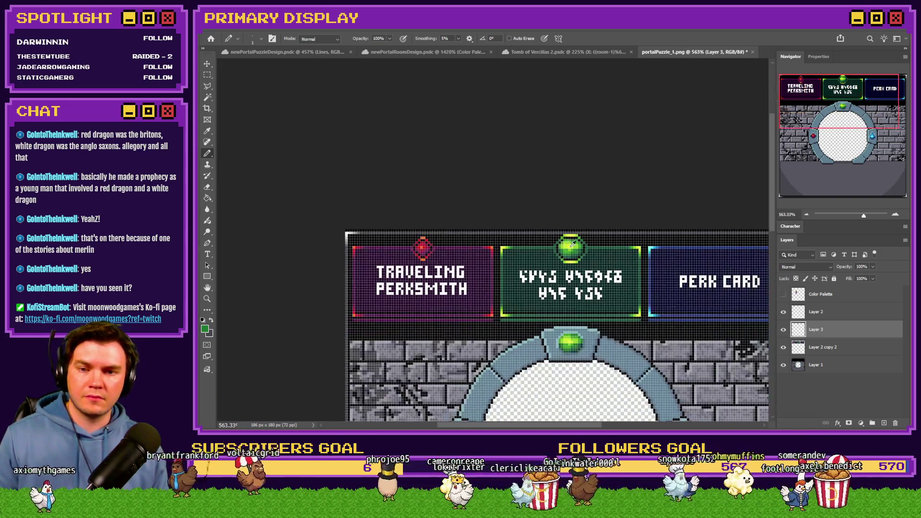
On Layer 2 copy 2, select the TRAVELING PERKSMITH text, nudge it down, and deselect
{"action": "scroll", "coordinate": [584, 247], "scroll_direction": "down", "scroll_amount": 1, "text": "alt"}
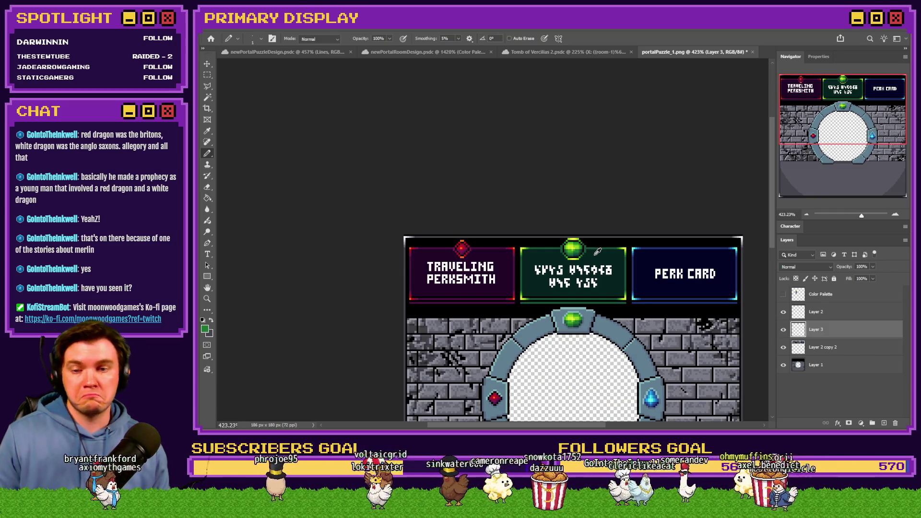
{"action": "scroll", "coordinate": [591, 255], "scroll_direction": "up", "scroll_amount": 2, "text": "alt"}
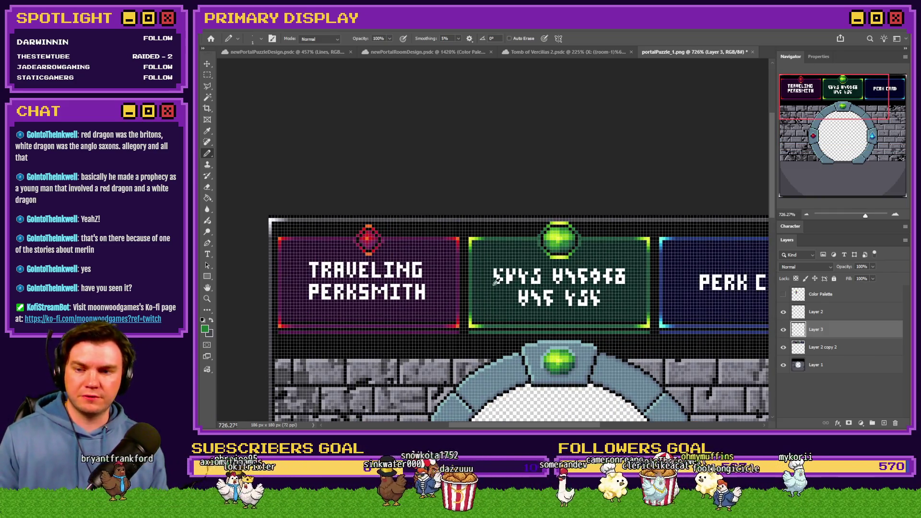
{"action": "scroll", "coordinate": [349, 246], "scroll_direction": "up", "scroll_amount": 1, "text": "alt"}
{"action": "key", "text": "m"}
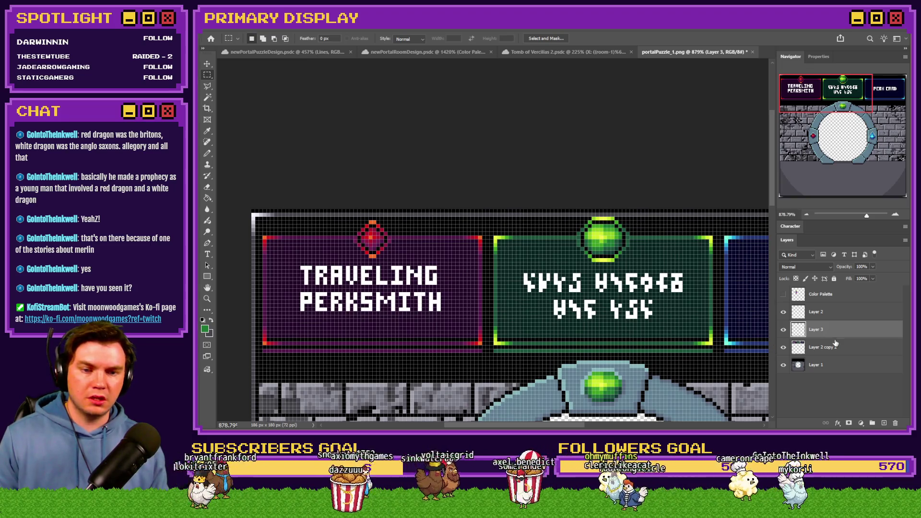
{"action": "left_click", "coordinate": [822, 347]}
{"action": "scroll", "coordinate": [291, 290], "scroll_direction": "up", "scroll_amount": 3, "text": "alt"}
{"action": "mouse_move", "coordinate": [309, 238]}
{"action": "left_mouse_down"}
{"action": "mouse_move", "coordinate": [608, 335]}
{"action": "mouse_move", "coordinate": [576, 327]}
{"action": "mouse_move", "coordinate": [575, 335]}
{"action": "left_mouse_up"}
{"action": "key", "text": "ctrl+d"}
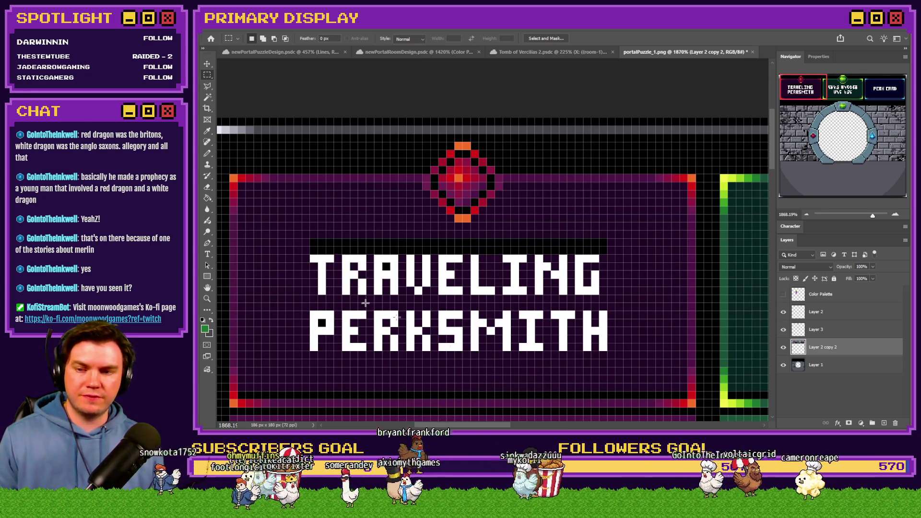
Fill the dark gap above the text with the panel's sampled purple
{"action": "left_click", "coordinate": [208, 198]}
{"action": "left_click", "coordinate": [338, 215], "text": "alt"}
{"action": "left_click", "coordinate": [356, 247]}
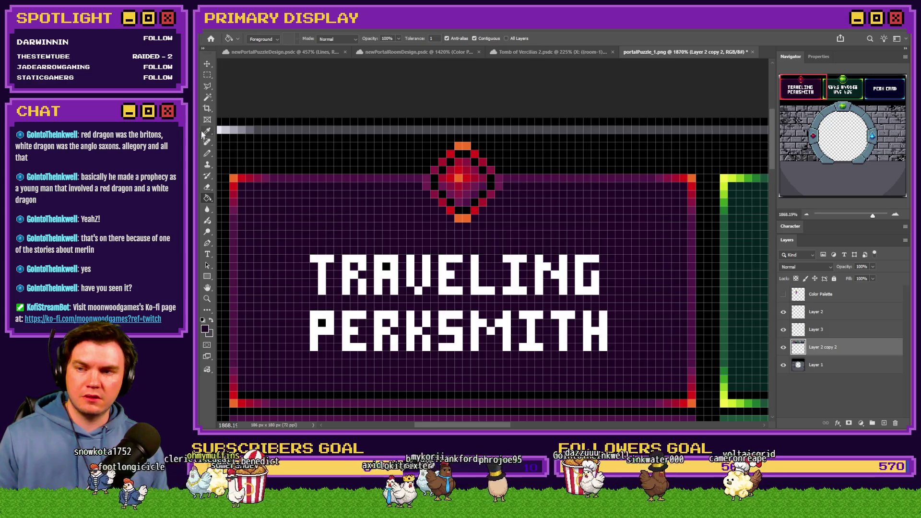
{"action": "left_click", "coordinate": [207, 75]}
{"action": "scroll", "coordinate": [263, 173], "scroll_direction": "down", "scroll_amount": 8}
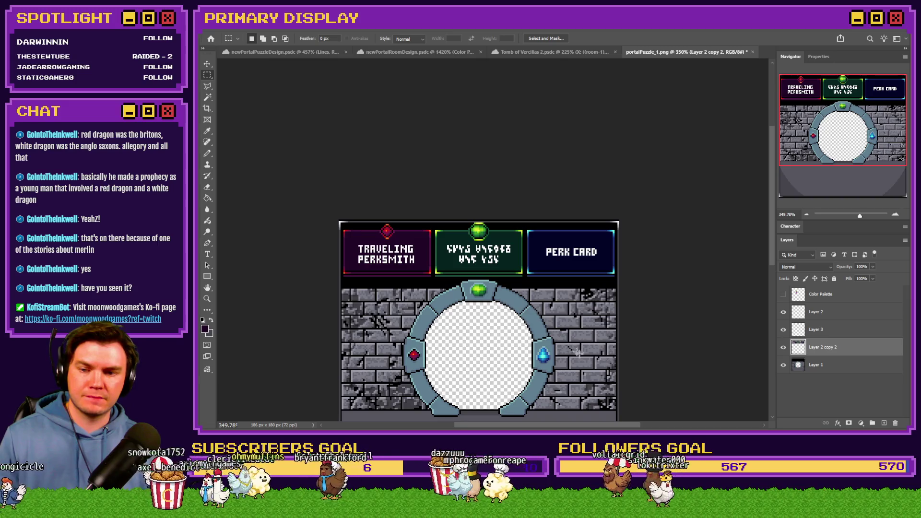
{"action": "scroll", "coordinate": [583, 357], "scroll_direction": "up", "scroll_amount": 1}
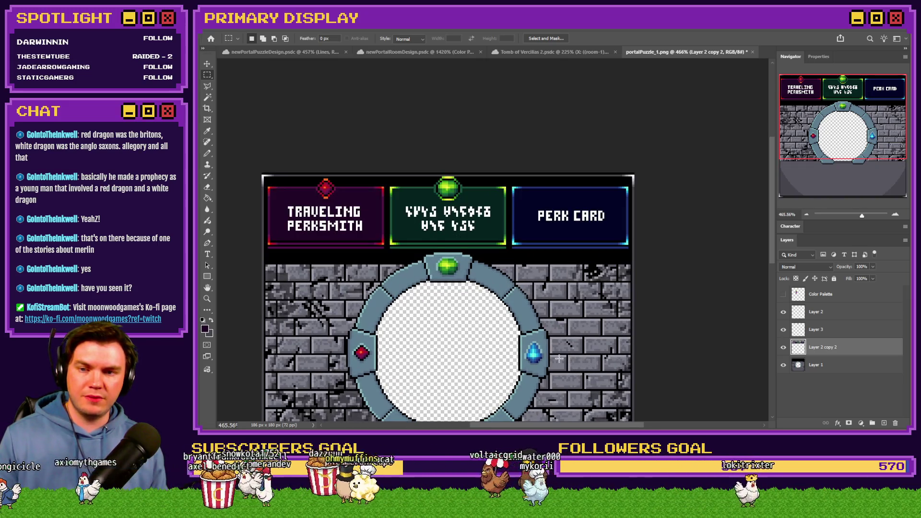
{"action": "scroll", "coordinate": [559, 358], "scroll_direction": "up", "scroll_amount": 2}
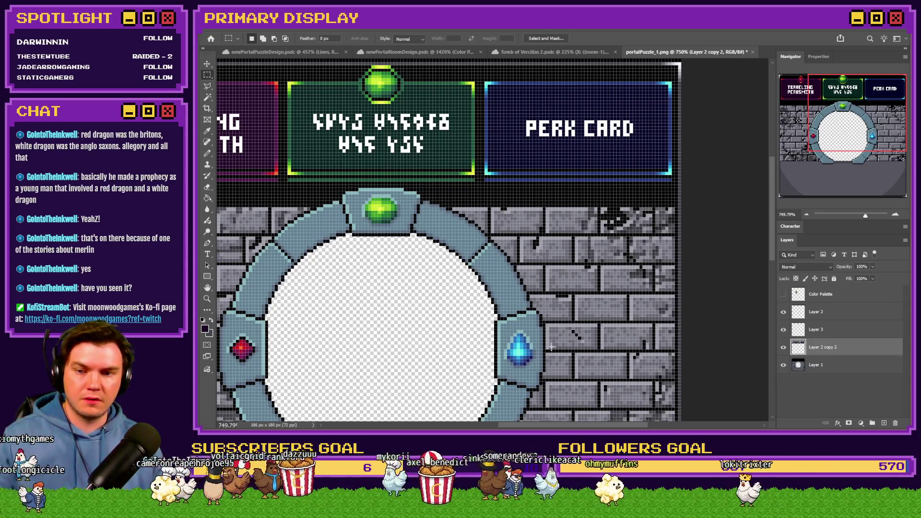
Copy the blue gem from the portal ring on Layer 1 and paste it as Layer 4 by the PERK CARD panel
{"action": "scroll", "coordinate": [560, 360], "scroll_direction": "up", "scroll_amount": 2}
{"action": "left_click", "coordinate": [503, 332], "text": "ctrl"}
{"action": "scroll", "coordinate": [503, 332], "scroll_direction": "up", "scroll_amount": 1}
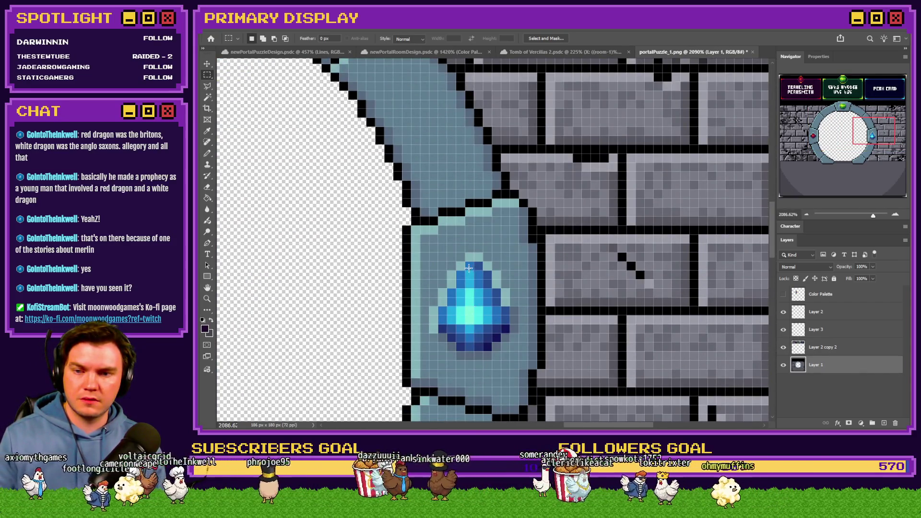
{"action": "mouse_move", "coordinate": [490, 349]}
{"action": "left_mouse_down"}
{"action": "mouse_move", "coordinate": [462, 272]}
{"action": "mouse_move", "coordinate": [501, 339]}
{"action": "mouse_move", "coordinate": [457, 320]}
{"action": "left_mouse_up"}
{"action": "left_click", "coordinate": [895, 74]}
{"action": "scroll", "coordinate": [724, 324], "scroll_direction": "up", "scroll_amount": 2}
{"action": "left_click", "coordinate": [847, 350]}
{"action": "key", "text": "ctrl+v"}
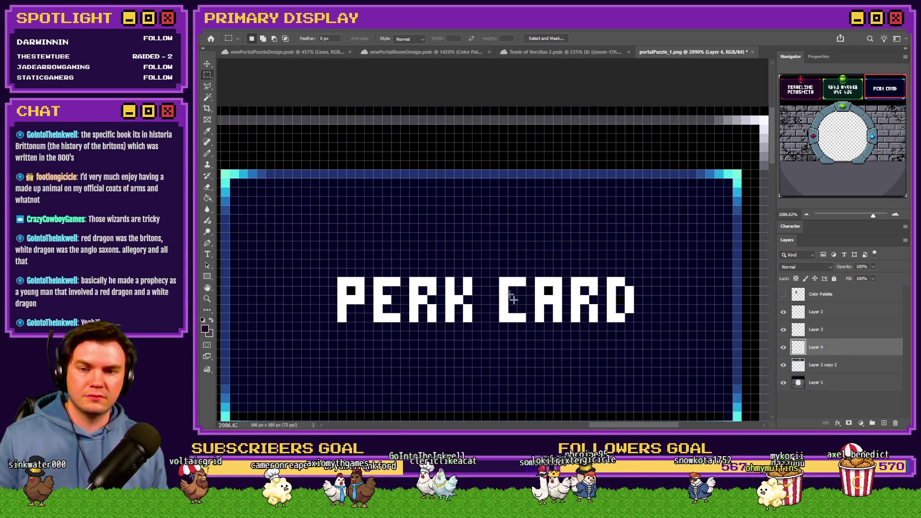
Place the blue gem atop the PERK CARD frame, nudging it one pixel up and one right
{"action": "mouse_move", "coordinate": [583, 321]}
{"action": "left_mouse_down"}
{"action": "mouse_move", "coordinate": [600, 240]}
{"action": "mouse_move", "coordinate": [538, 133]}
{"action": "mouse_move", "coordinate": [556, 82]}
{"action": "mouse_move", "coordinate": [559, 91]}
{"action": "left_mouse_up"}
{"action": "left_click_drag", "start_coordinate": [527, 158], "coordinate": [527, 153]}
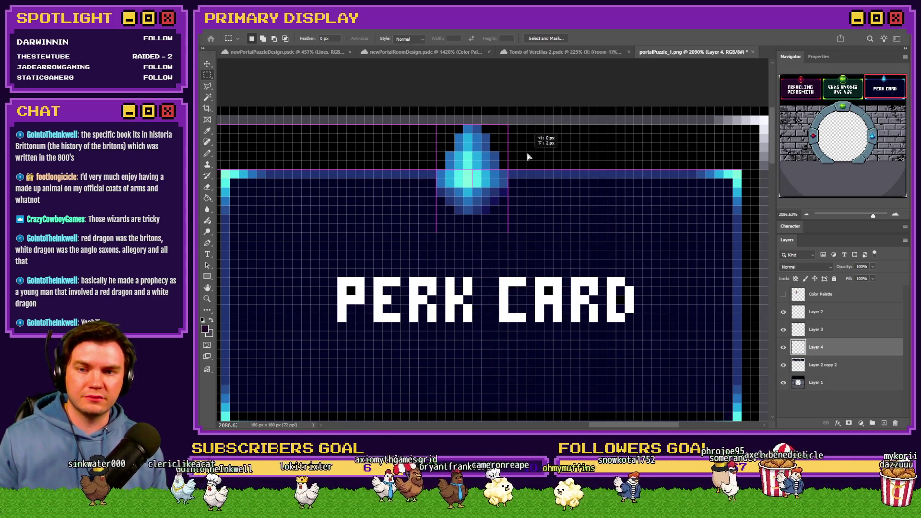
{"action": "key", "text": "ctrl+d"}
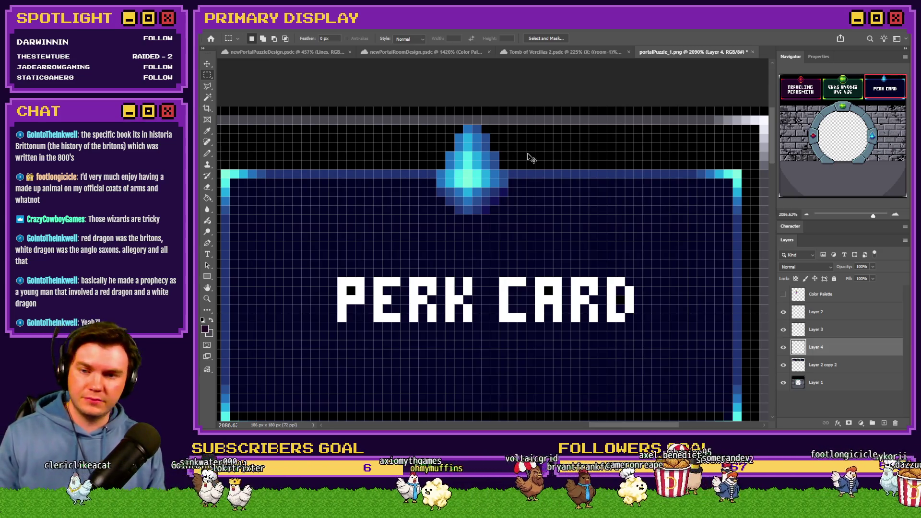
{"action": "key", "text": "Right"}
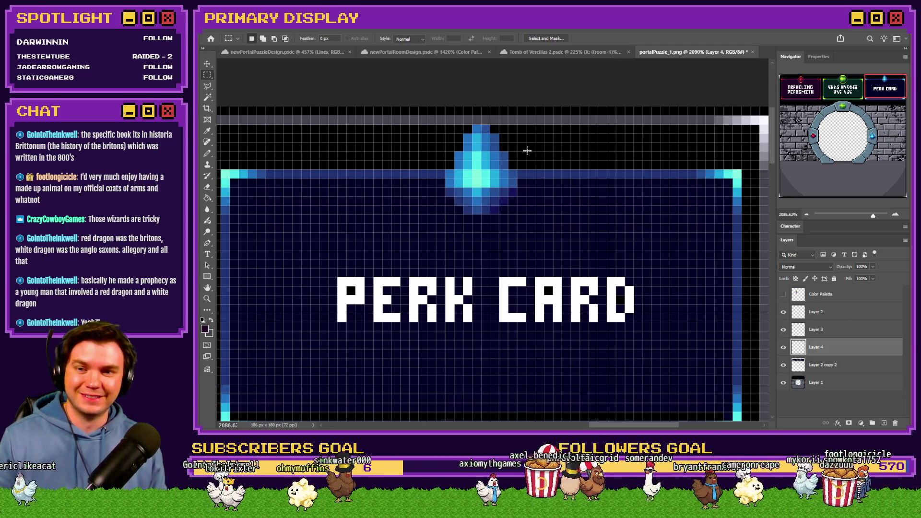
{"action": "scroll", "coordinate": [527, 150], "scroll_direction": "down", "scroll_amount": 6}
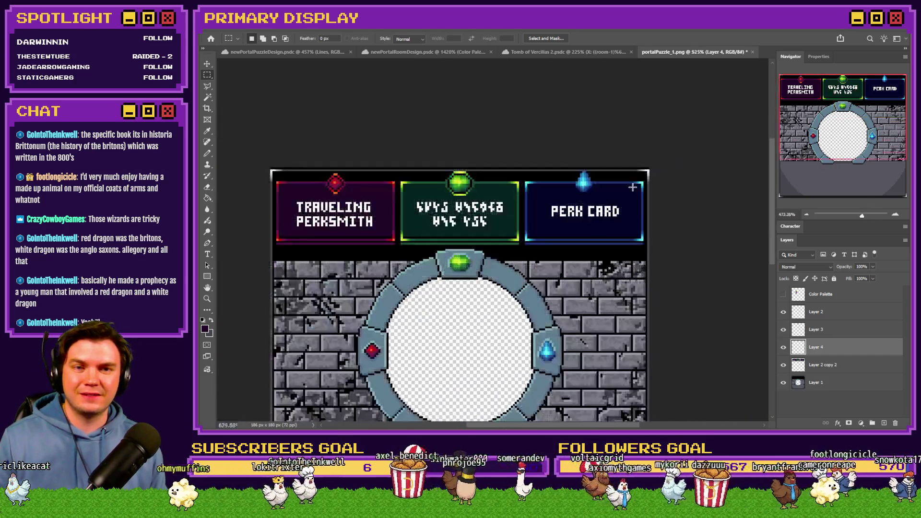
On Layer 2, move the red and green gems down onto their signs' bottom edges
{"action": "scroll", "coordinate": [376, 186], "scroll_direction": "up", "scroll_amount": 3}
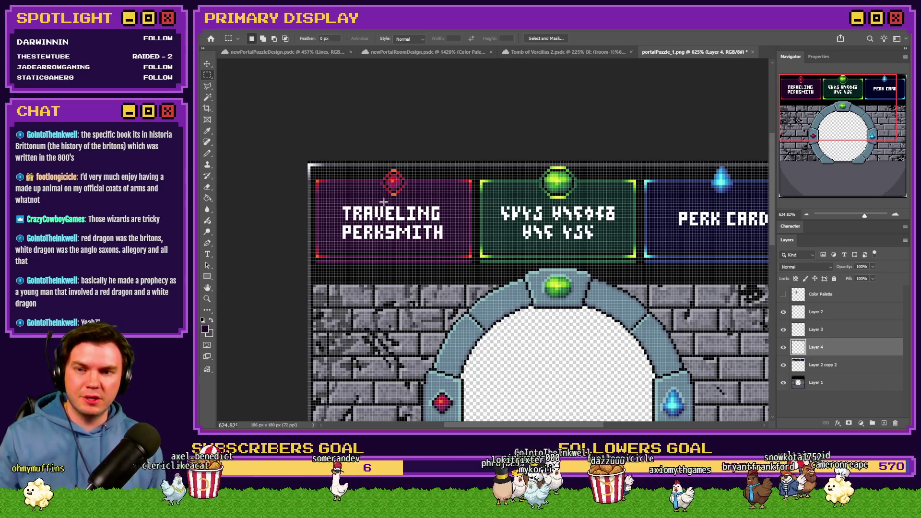
{"action": "scroll", "coordinate": [383, 202], "scroll_direction": "up", "scroll_amount": 2}
{"action": "left_click", "coordinate": [842, 301], "text": "shift"}
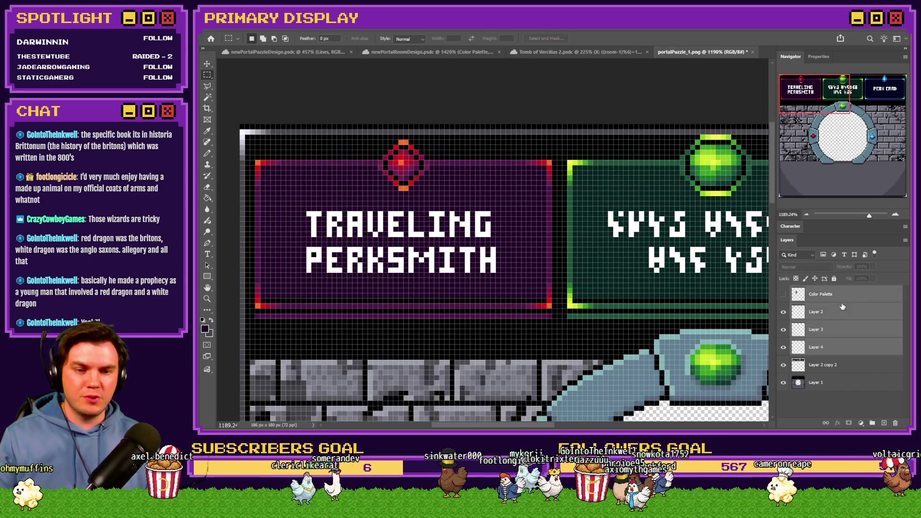
{"action": "left_click", "coordinate": [837, 313]}
{"action": "scroll", "coordinate": [456, 313], "scroll_direction": "right", "scroll_amount": 3}
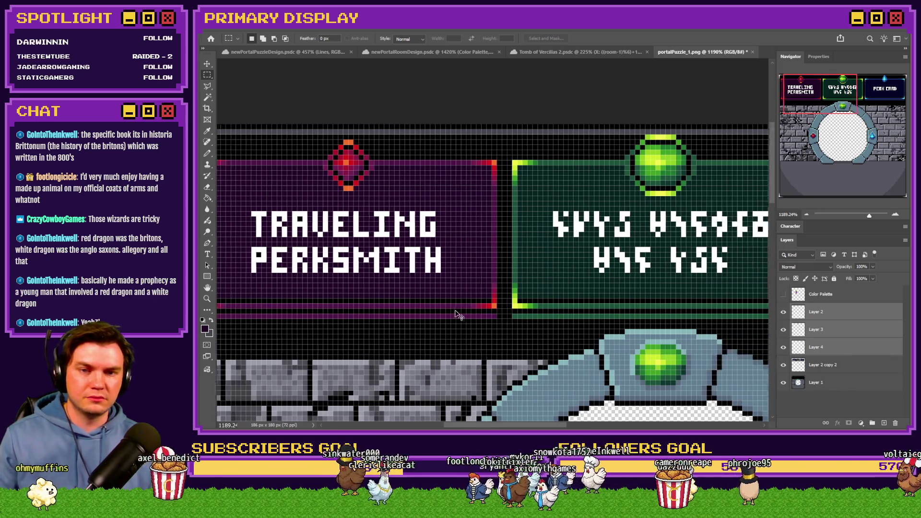
{"action": "key", "text": "ctrl+Down"}
{"action": "key", "text": "ctrl+Down"}
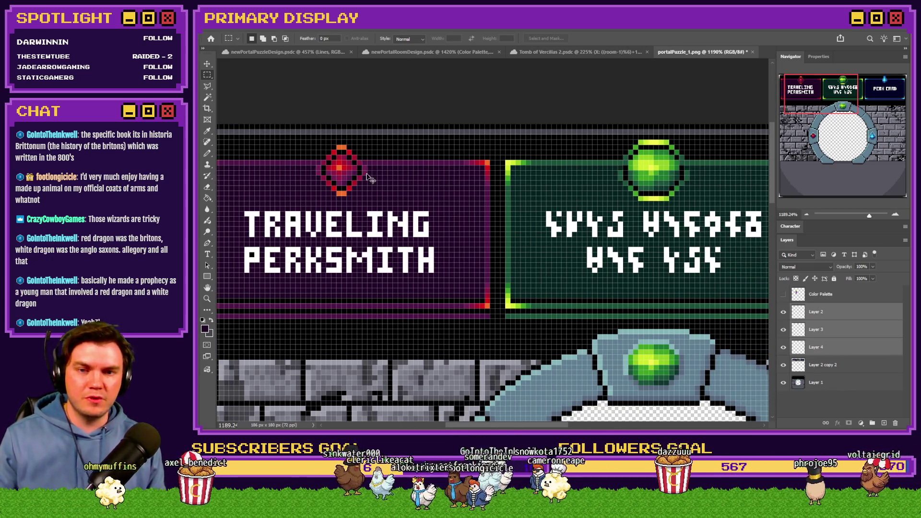
{"action": "scroll", "coordinate": [369, 178], "scroll_direction": "down", "scroll_amount": 3}
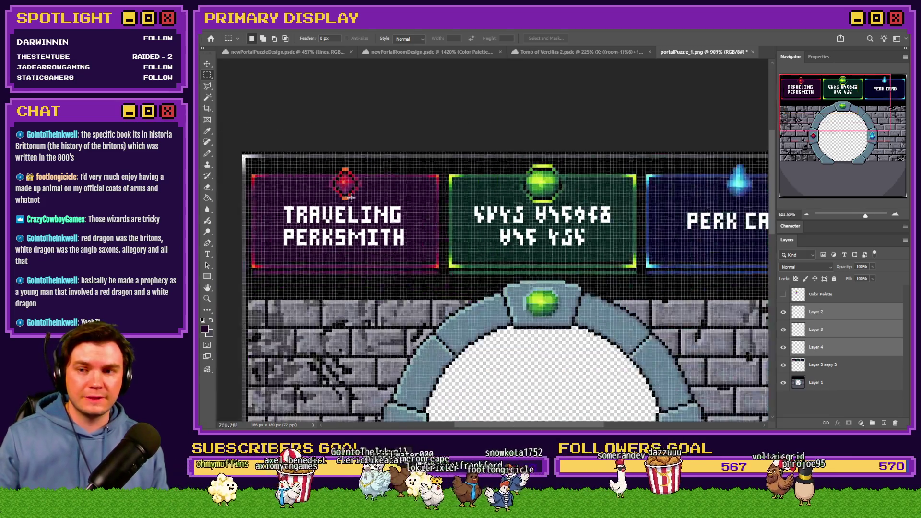
{"action": "scroll", "coordinate": [372, 199], "scroll_direction": "down", "scroll_amount": 1}
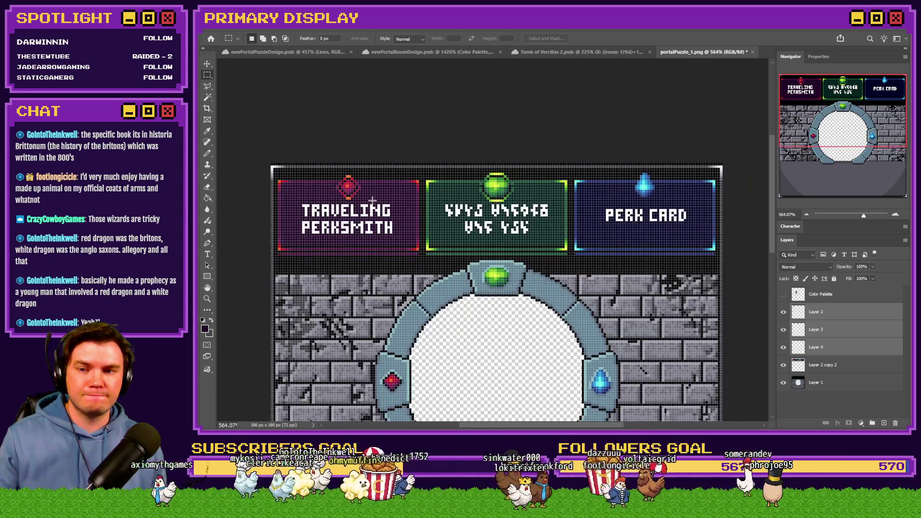
{"action": "scroll", "coordinate": [374, 202], "scroll_direction": "up", "scroll_amount": 5}
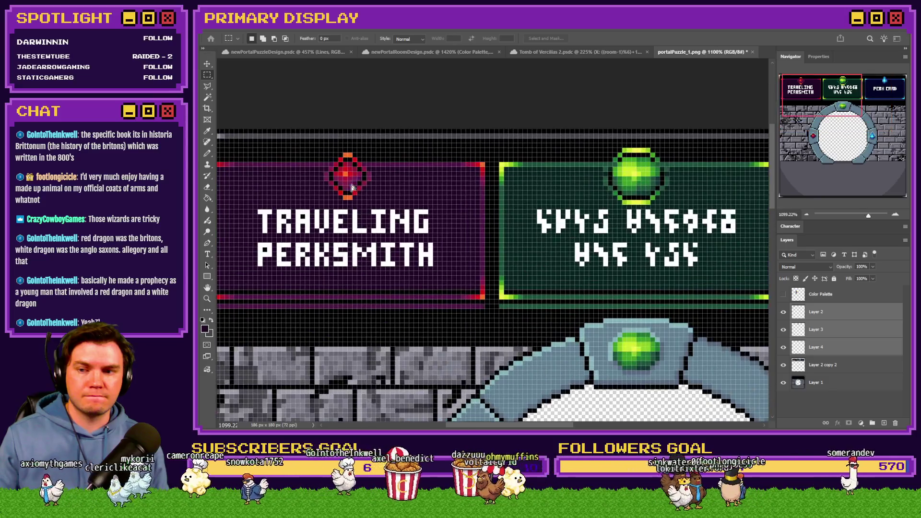
{"action": "left_click_drag", "start_coordinate": [350, 169], "coordinate": [351, 301]}
Nudge the red gem down two more pixels
{"action": "scroll", "coordinate": [325, 307], "scroll_direction": "up", "scroll_amount": 3}
{"action": "key", "text": "ctrl+Down"}
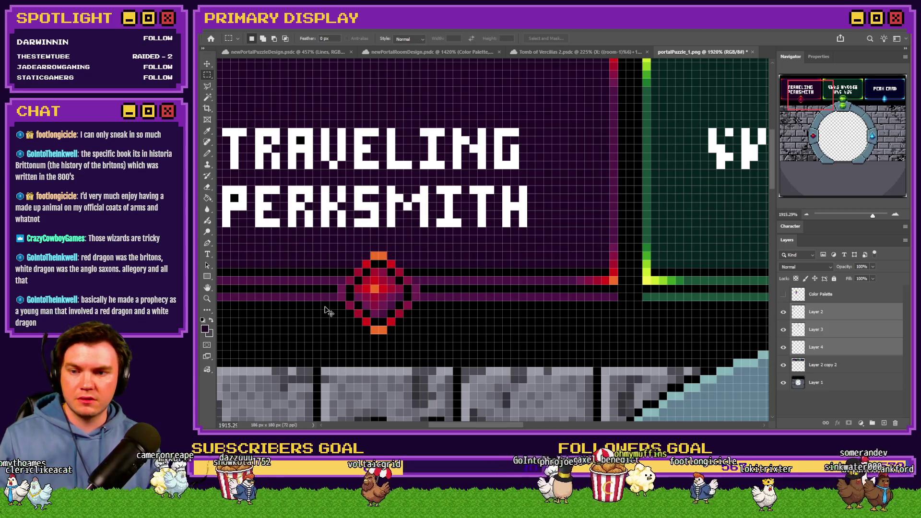
{"action": "key", "text": "ctrl+Down"}
{"action": "scroll", "coordinate": [325, 306], "scroll_direction": "down", "scroll_amount": 5}
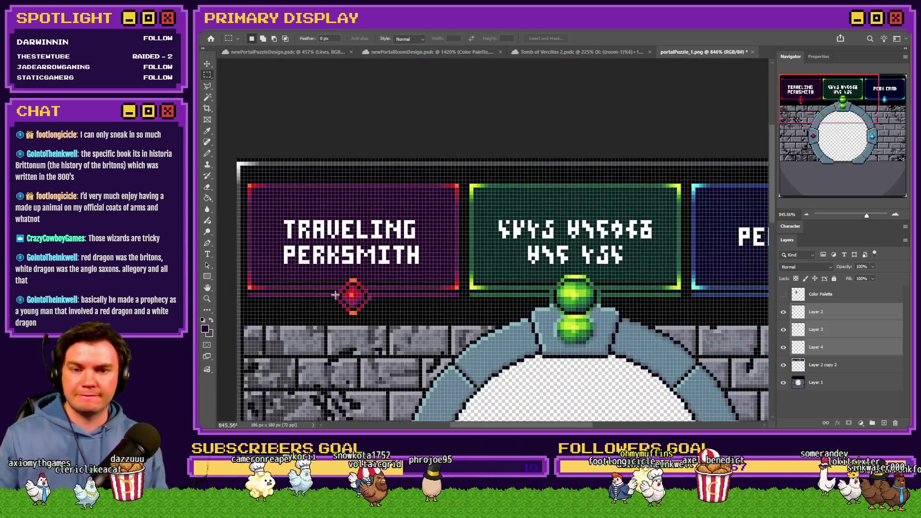
{"action": "scroll", "coordinate": [335, 296], "scroll_direction": "up", "scroll_amount": 1}
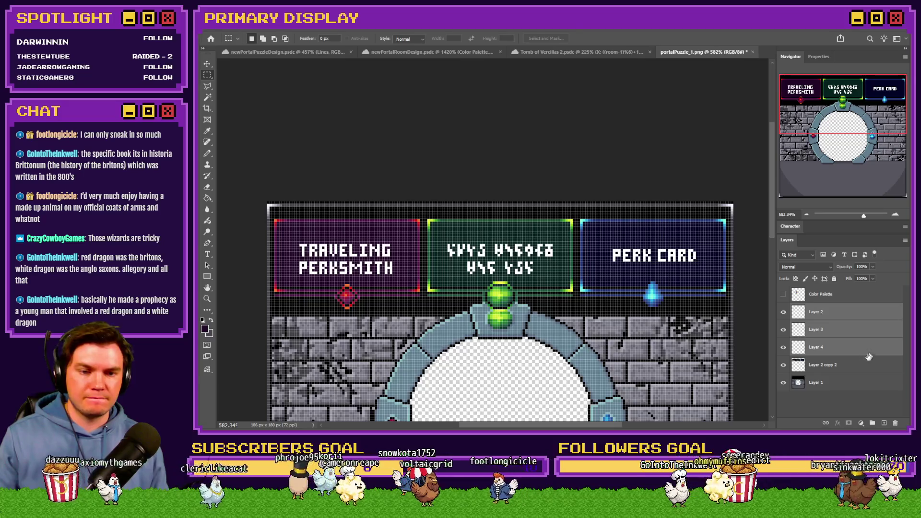
Shift the three signs and gems up slightly, then switch between Layers 2 and 3
{"action": "key", "text": "ctrl+Up"}
{"action": "key", "text": "ctrl+Up"}
{"action": "key", "text": "ctrl+Up"}
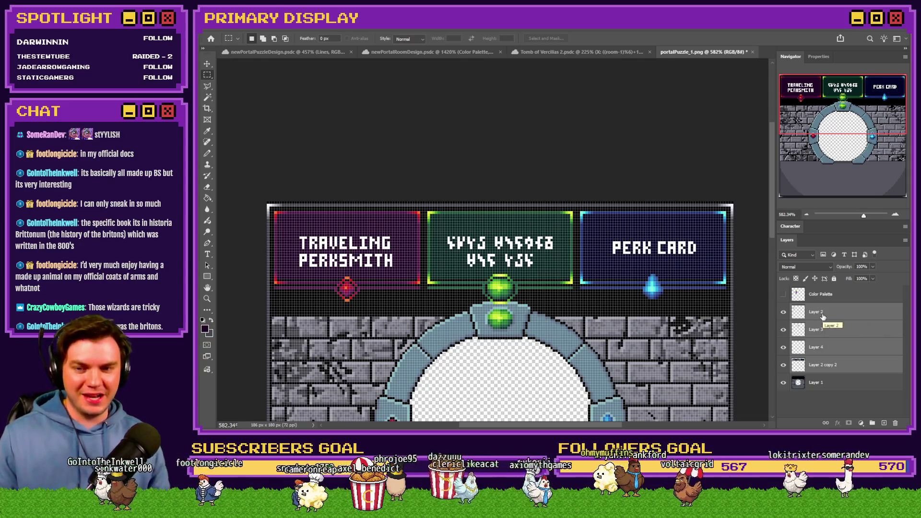
{"action": "left_click", "coordinate": [824, 316]}
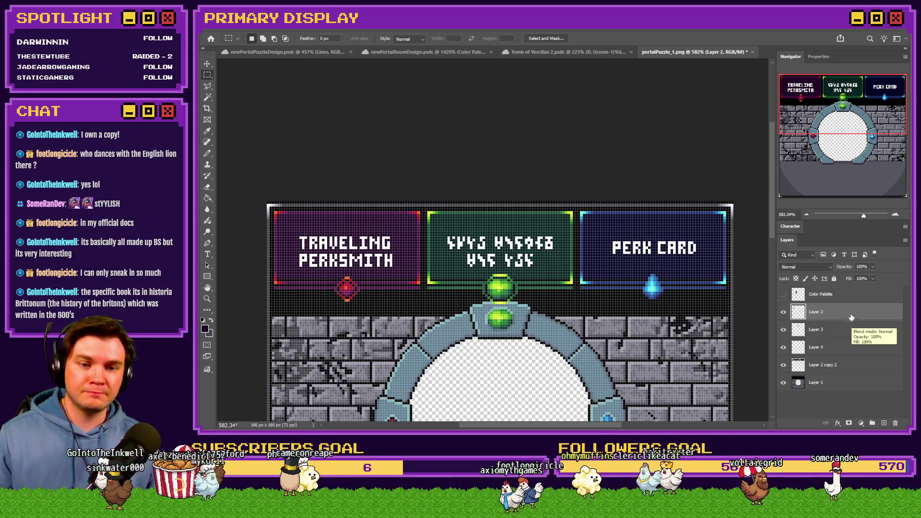
{"action": "left_click", "coordinate": [849, 332]}
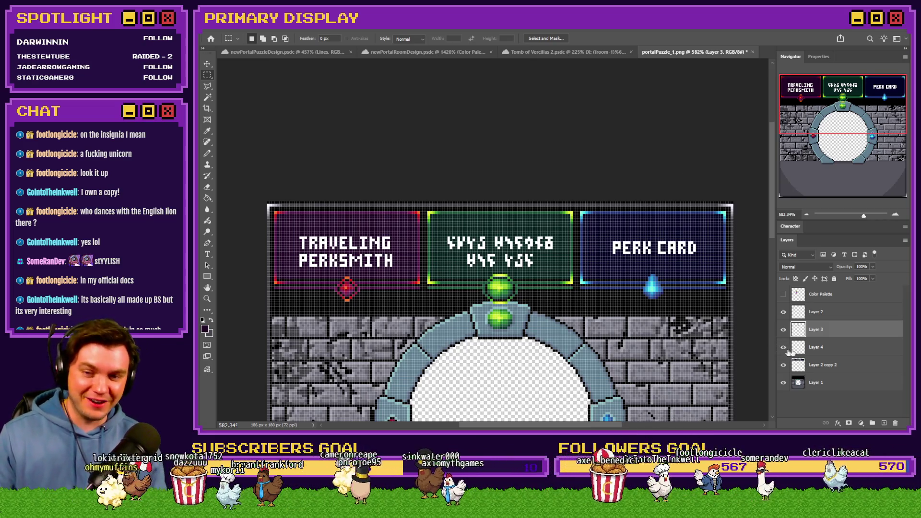
{"action": "left_click", "coordinate": [850, 317]}
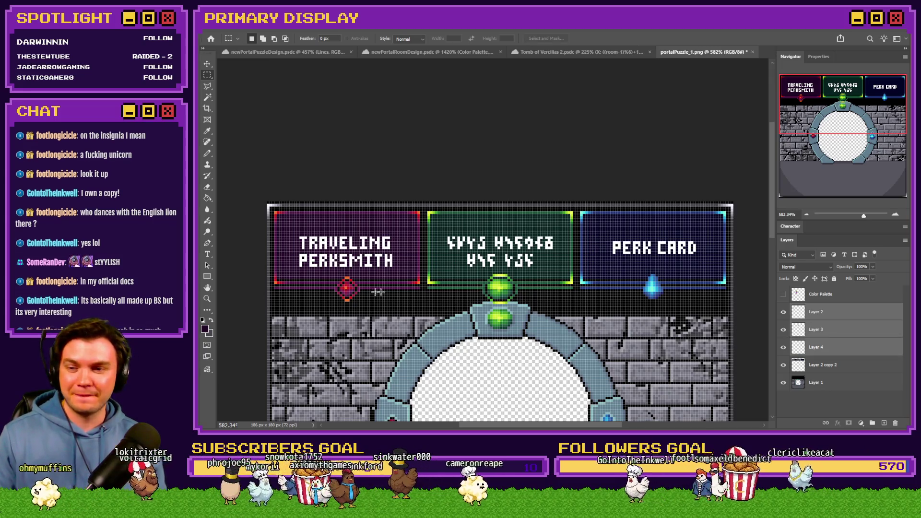
With the Pencil, blacken the red diamond's upper-left edge and the stripe pixels beside it
{"action": "scroll", "coordinate": [339, 288], "scroll_direction": "up", "scroll_amount": 3}
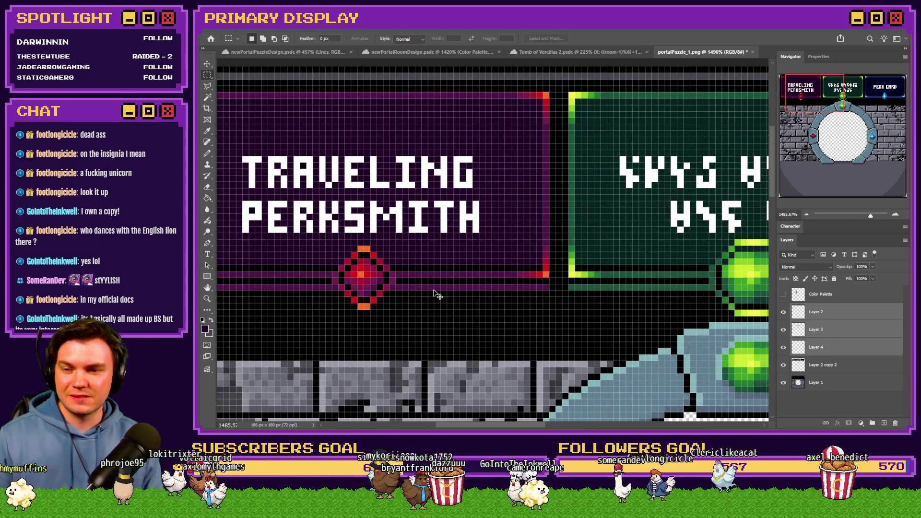
{"action": "scroll", "coordinate": [433, 289], "scroll_direction": "down", "scroll_amount": 2}
{"action": "scroll", "coordinate": [326, 255], "scroll_direction": "up", "scroll_amount": 2}
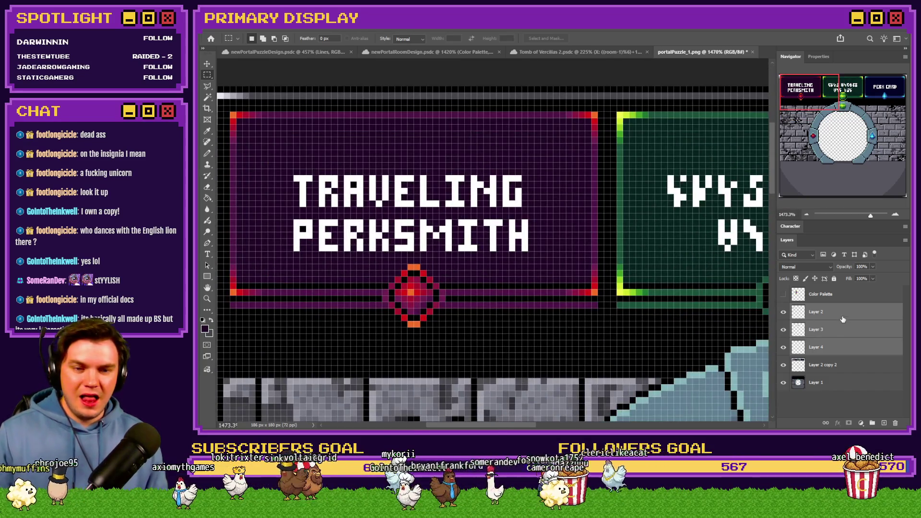
{"action": "left_click", "coordinate": [208, 154]}
{"action": "scroll", "coordinate": [351, 303], "scroll_direction": "up", "scroll_amount": 4}
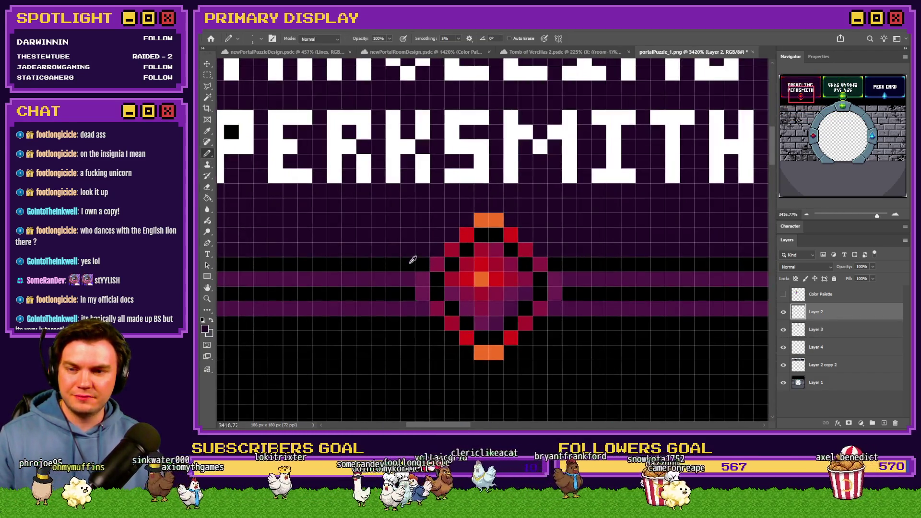
{"action": "mouse_move", "coordinate": [436, 248]}
{"action": "left_mouse_down"}
{"action": "mouse_move", "coordinate": [475, 208]}
{"action": "mouse_move", "coordinate": [512, 218]}
{"action": "left_mouse_up"}
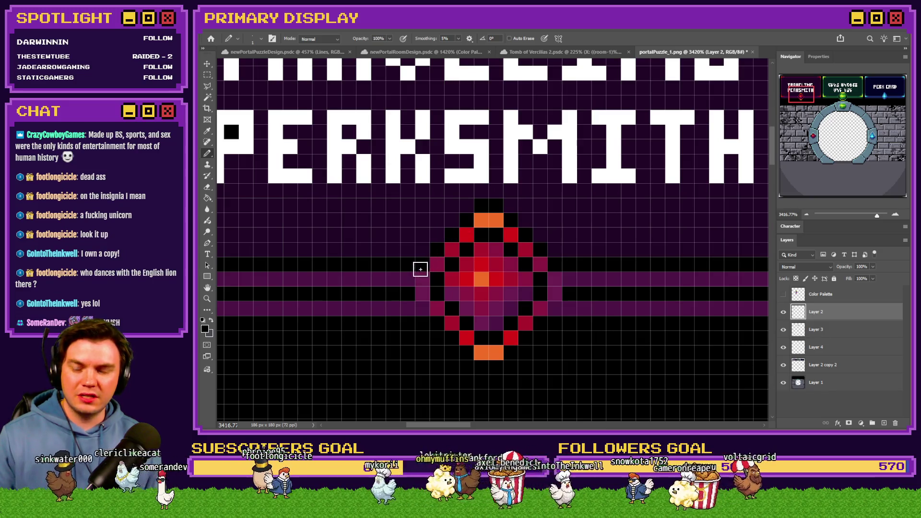
{"action": "left_click", "coordinate": [408, 278]}
{"action": "left_click", "coordinate": [418, 307]}
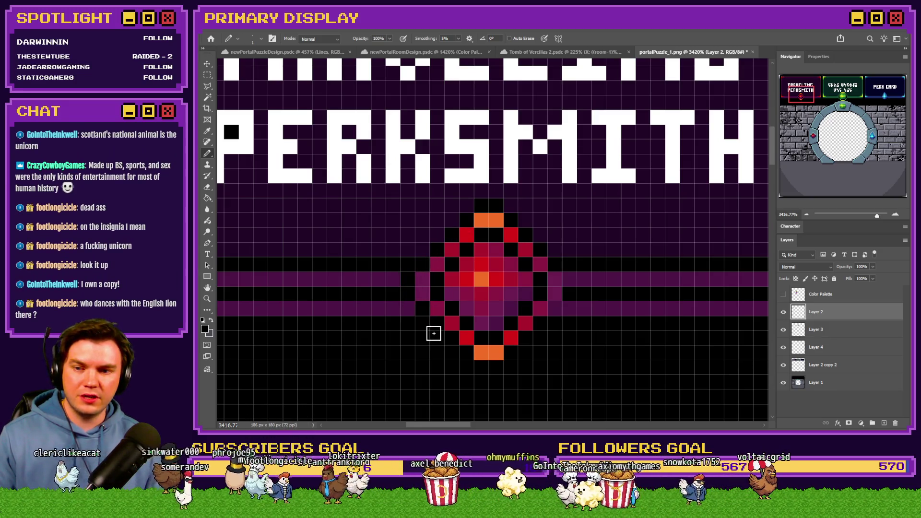
{"action": "left_click", "coordinate": [554, 310]}
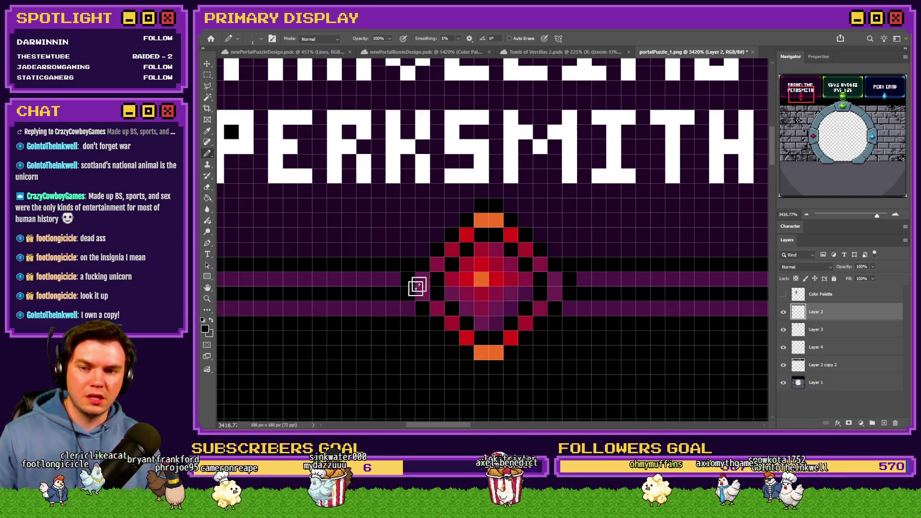
Make Layer 3 active, marquee-measure around the green gem, then select the left sign's layer
{"action": "scroll", "coordinate": [419, 268], "scroll_direction": "down", "scroll_amount": 6}
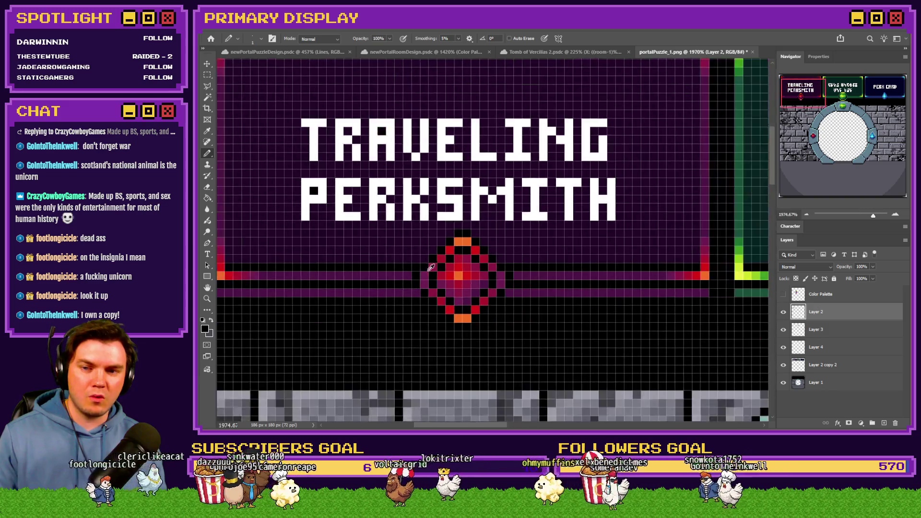
{"action": "scroll", "coordinate": [471, 268], "scroll_direction": "down", "scroll_amount": 2}
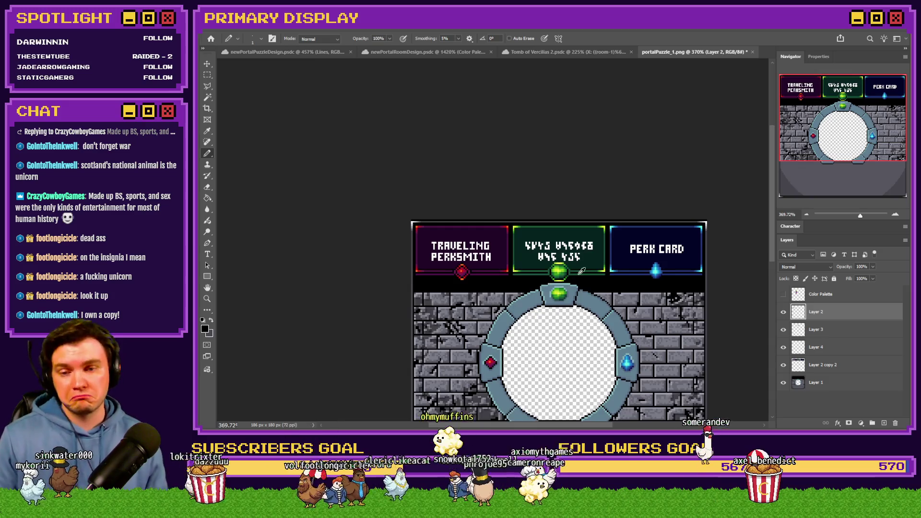
{"action": "scroll", "coordinate": [580, 273], "scroll_direction": "up", "scroll_amount": 2}
{"action": "key", "text": "alt+bracketleft"}
{"action": "scroll", "coordinate": [575, 277], "scroll_direction": "up", "scroll_amount": 3}
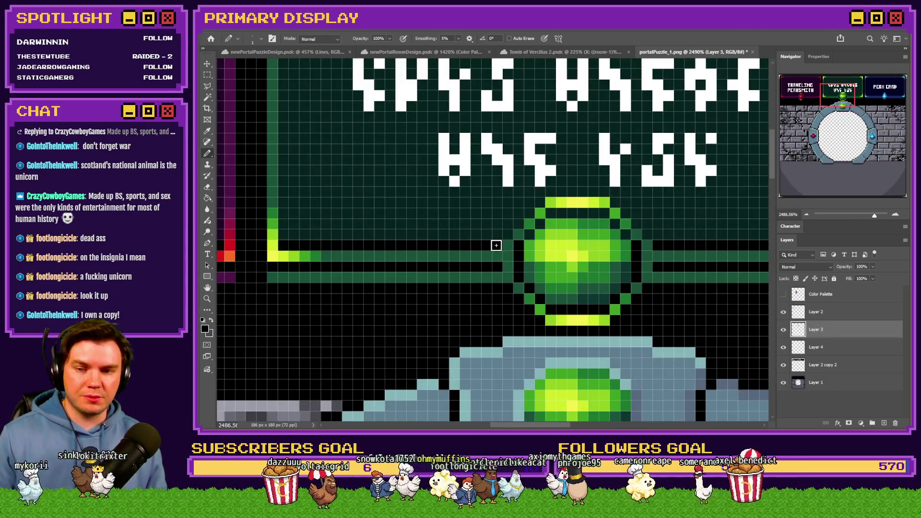
{"action": "scroll", "coordinate": [499, 247], "scroll_direction": "down", "scroll_amount": 3}
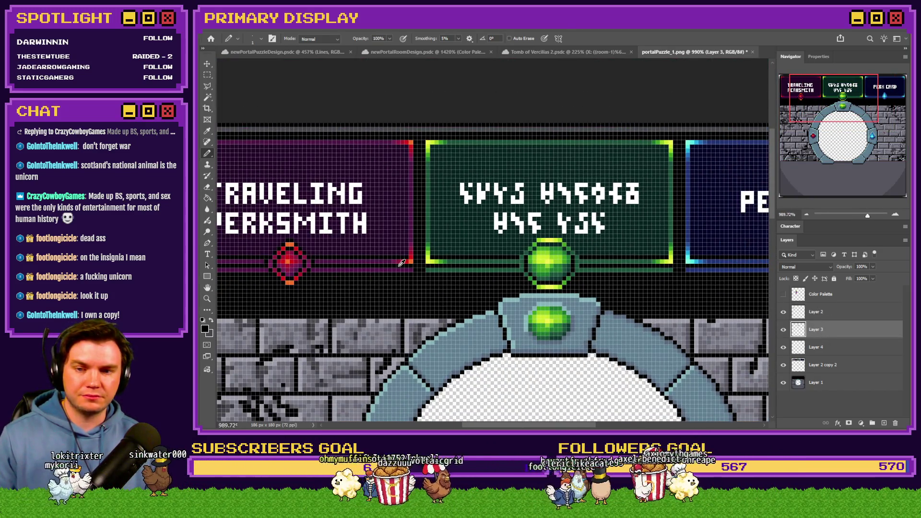
{"action": "scroll", "coordinate": [355, 264], "scroll_direction": "up", "scroll_amount": 1}
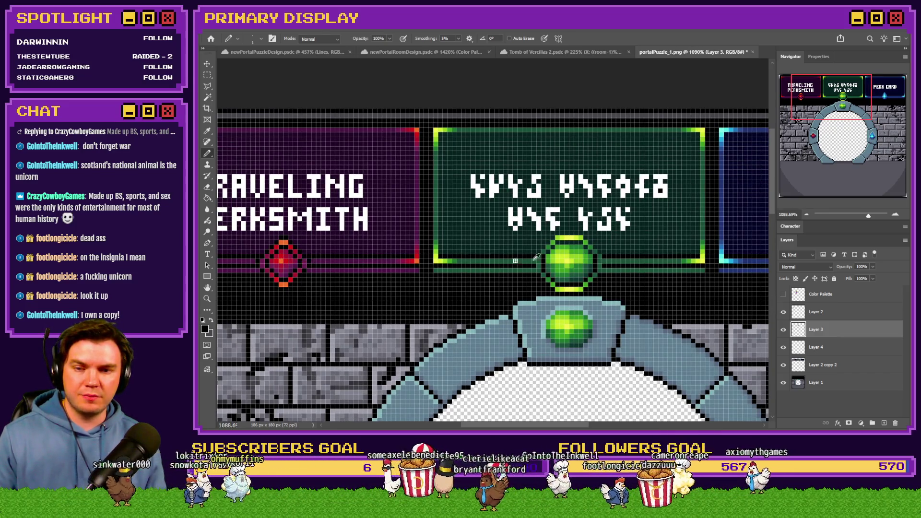
{"action": "scroll", "coordinate": [571, 255], "scroll_direction": "up", "scroll_amount": 7}
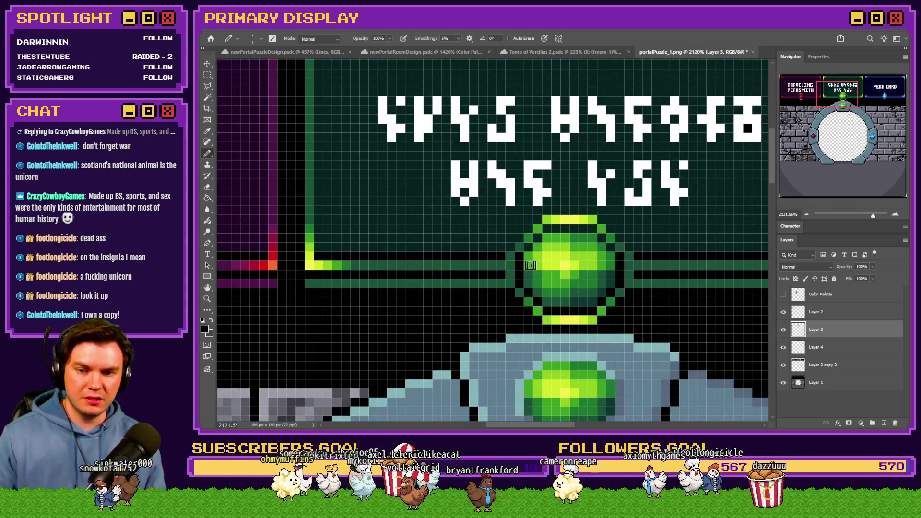
{"action": "scroll", "coordinate": [542, 270], "scroll_direction": "down", "scroll_amount": 1}
{"action": "scroll", "coordinate": [543, 270], "scroll_direction": "down", "scroll_amount": 3}
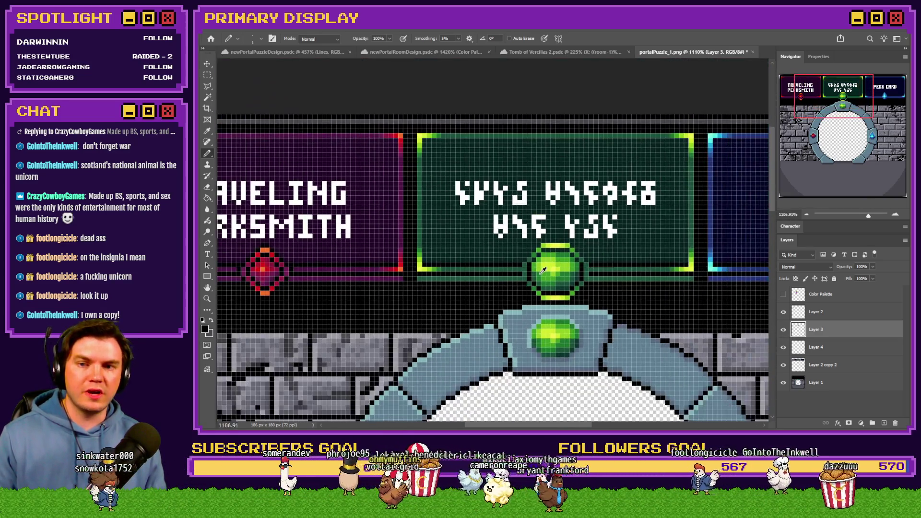
{"action": "scroll", "coordinate": [542, 271], "scroll_direction": "down", "scroll_amount": 1}
{"action": "key", "text": "m"}
{"action": "scroll", "coordinate": [434, 223], "scroll_direction": "up", "scroll_amount": 3}
{"action": "mouse_move", "coordinate": [424, 139]}
{"action": "left_mouse_down"}
{"action": "mouse_move", "coordinate": [388, 218]}
{"action": "mouse_move", "coordinate": [378, 303]}
{"action": "mouse_move", "coordinate": [397, 316]}
{"action": "left_mouse_up"}
{"action": "left_click", "coordinate": [398, 317]}
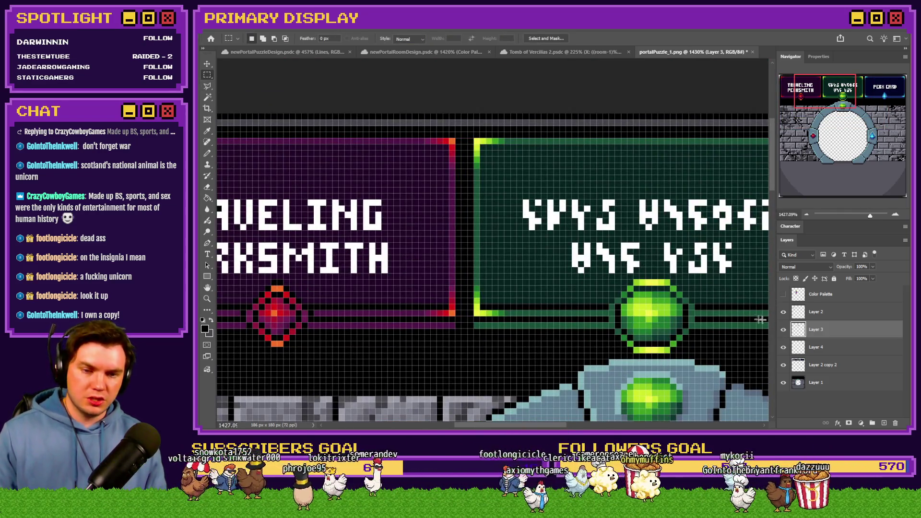
Marquee-measure the empty strip above the three sign panels, then clear the selection
{"action": "left_click", "coordinate": [830, 364]}
{"action": "scroll", "coordinate": [292, 254], "scroll_direction": "down", "scroll_amount": 5}
{"action": "scroll", "coordinate": [291, 255], "scroll_direction": "up", "scroll_amount": 2}
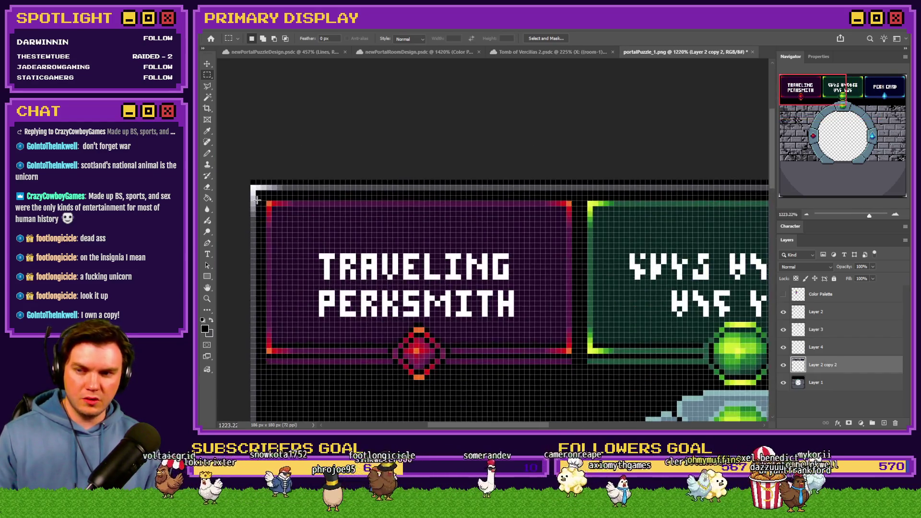
{"action": "mouse_move", "coordinate": [257, 193]}
{"action": "left_mouse_down"}
{"action": "mouse_move", "coordinate": [844, 250]}
{"action": "mouse_move", "coordinate": [450, 268]}
{"action": "mouse_move", "coordinate": [438, 233]}
{"action": "left_mouse_up"}
{"action": "scroll", "coordinate": [438, 234], "scroll_direction": "down", "scroll_amount": 3}
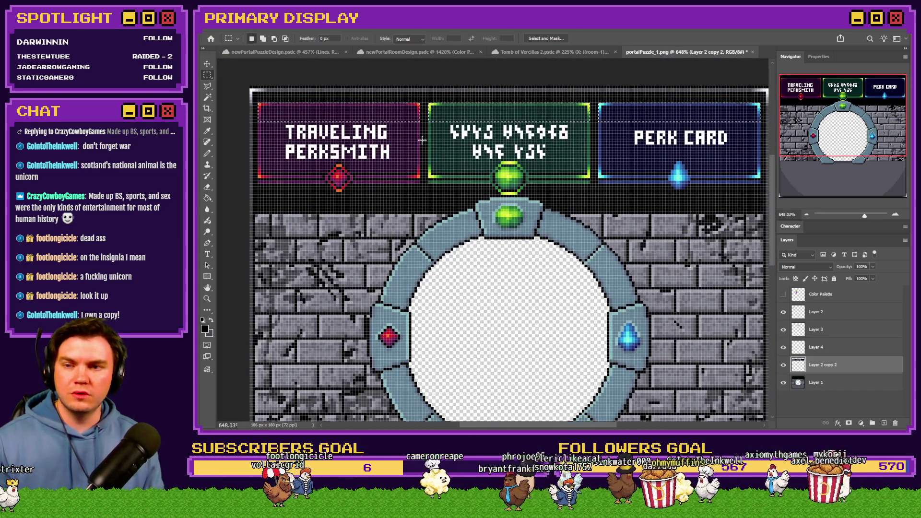
{"action": "mouse_move", "coordinate": [252, 90]}
{"action": "left_mouse_down"}
{"action": "mouse_move", "coordinate": [770, 104]}
{"action": "mouse_move", "coordinate": [765, 123]}
{"action": "mouse_move", "coordinate": [605, 138]}
{"action": "mouse_move", "coordinate": [377, 101]}
{"action": "mouse_move", "coordinate": [263, 126]}
{"action": "mouse_move", "coordinate": [576, 123]}
{"action": "left_mouse_up"}
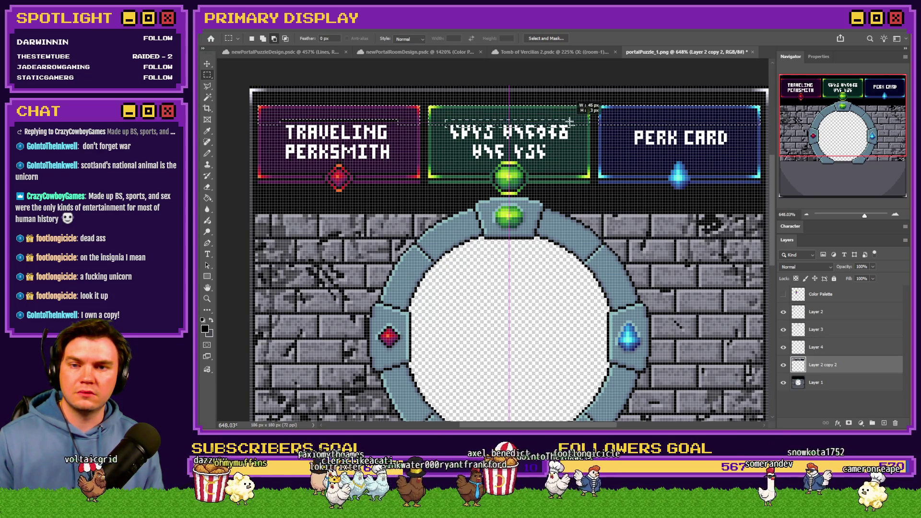
{"action": "left_click", "coordinate": [629, 129]}
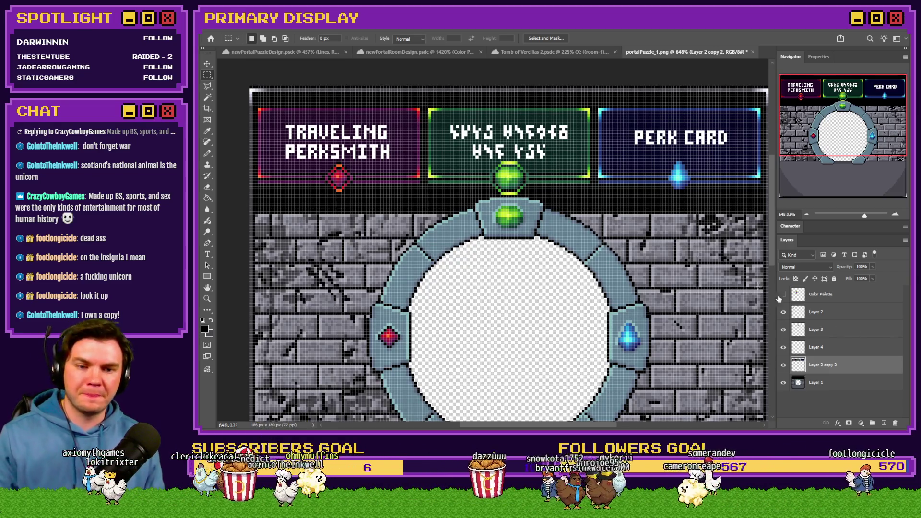
Select all three sign panel layers, nudge them upward, and hide the pixel grid
{"action": "left_click", "coordinate": [863, 320], "text": "shift"}
{"action": "key", "text": "ctrl+Up"}
{"action": "key", "text": "ctrl+Up"}
{"action": "key", "text": "ctrl+Up"}
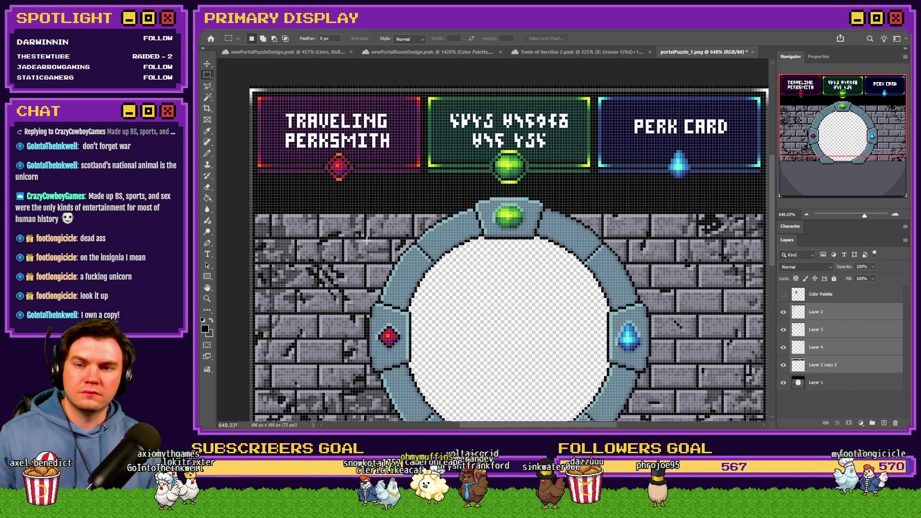
{"action": "key", "text": "ctrl+h"}
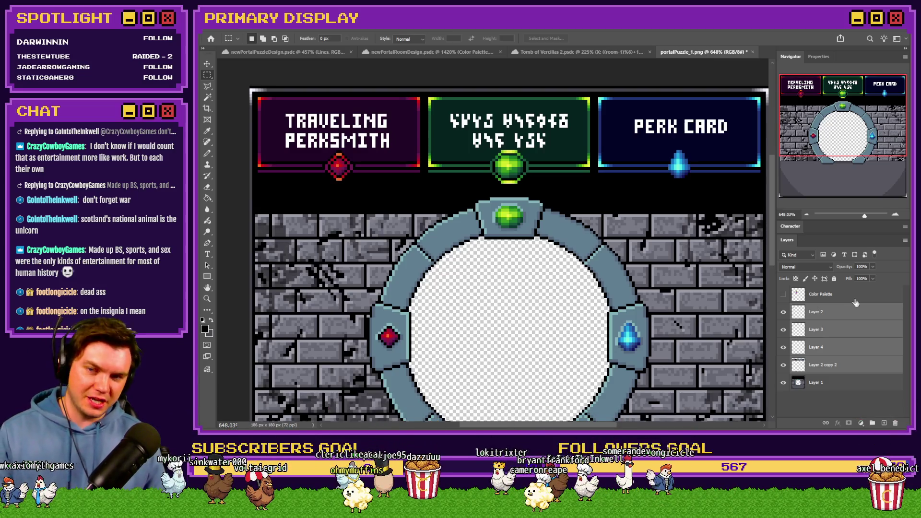
Select the middle sign's layer in the Layers panel
{"action": "left_click", "coordinate": [847, 330]}
With the Pencil, draw a black pixel row across the top of the green gem
{"action": "scroll", "coordinate": [501, 151], "scroll_direction": "up", "scroll_amount": 4}
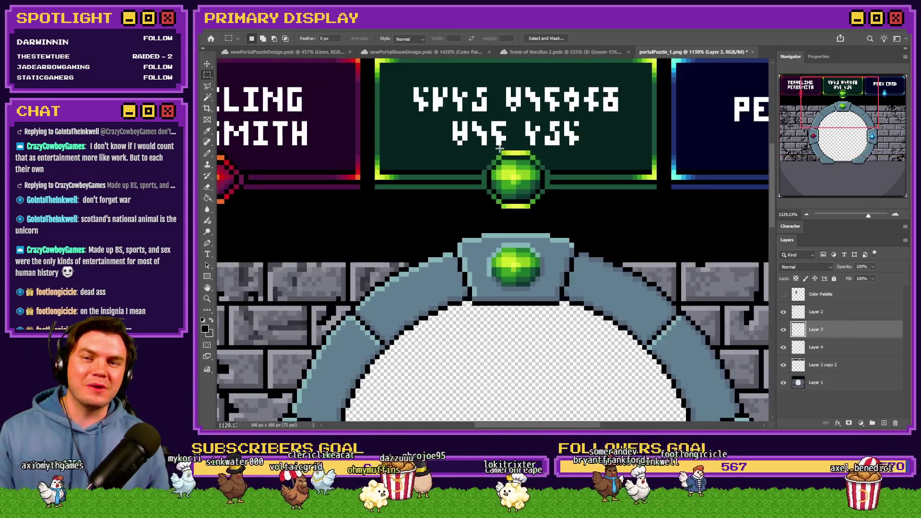
{"action": "scroll", "coordinate": [523, 173], "scroll_direction": "up", "scroll_amount": 2}
{"action": "key", "text": "b"}
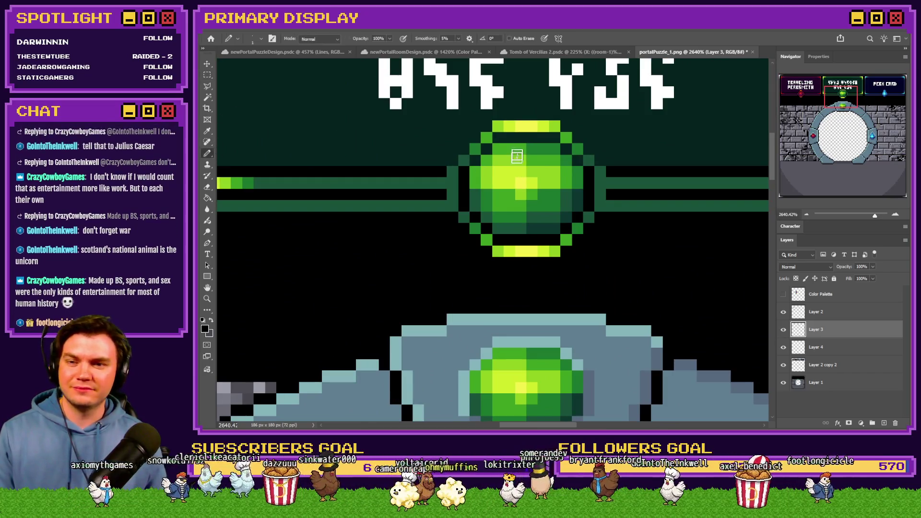
{"action": "left_click_drag", "start_coordinate": [494, 138], "coordinate": [547, 138]}
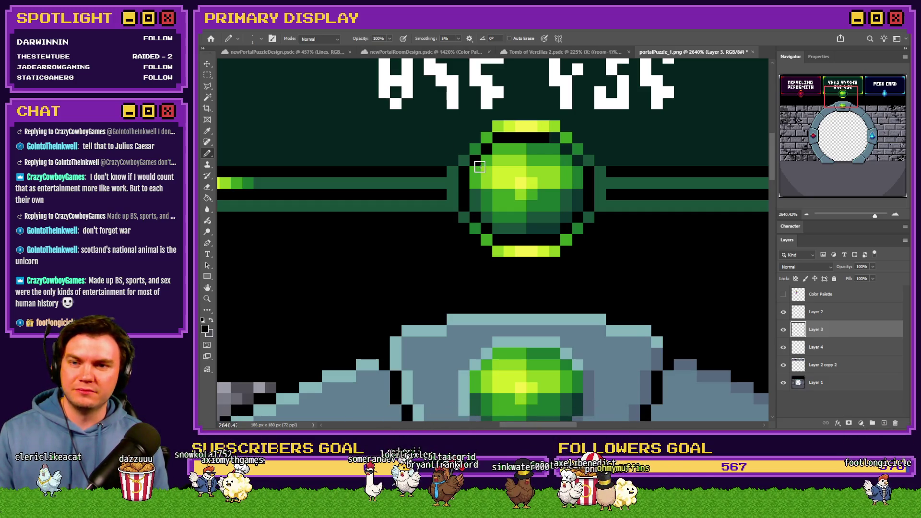
{"action": "scroll", "coordinate": [591, 135], "scroll_direction": "up", "scroll_amount": 1}
{"action": "left_click", "coordinate": [537, 140]}
Outline the gem's upper edges in black and cut the left green bands short of it
{"action": "scroll", "coordinate": [442, 197], "scroll_direction": "up", "scroll_amount": 1}
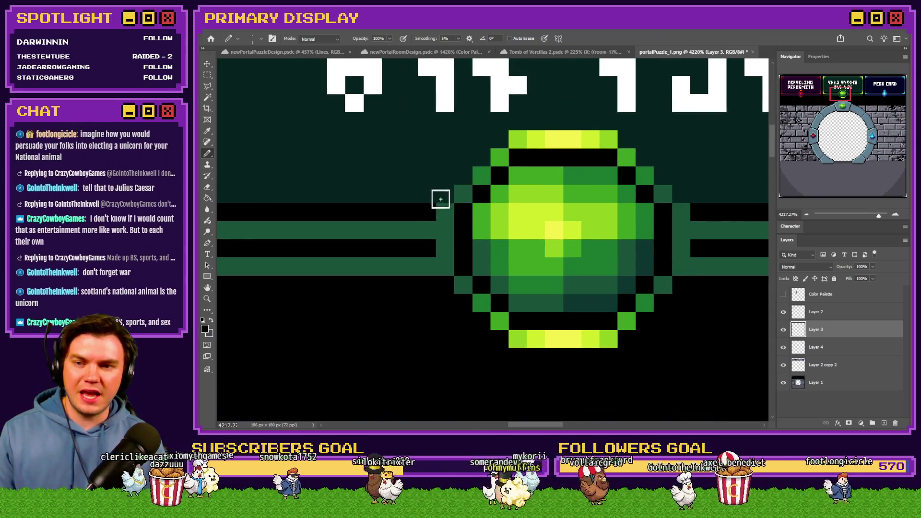
{"action": "mouse_move", "coordinate": [483, 157]}
{"action": "left_mouse_down"}
{"action": "mouse_move", "coordinate": [510, 134]}
{"action": "mouse_move", "coordinate": [606, 123]}
{"action": "mouse_move", "coordinate": [677, 189]}
{"action": "mouse_move", "coordinate": [686, 221]}
{"action": "left_mouse_up"}
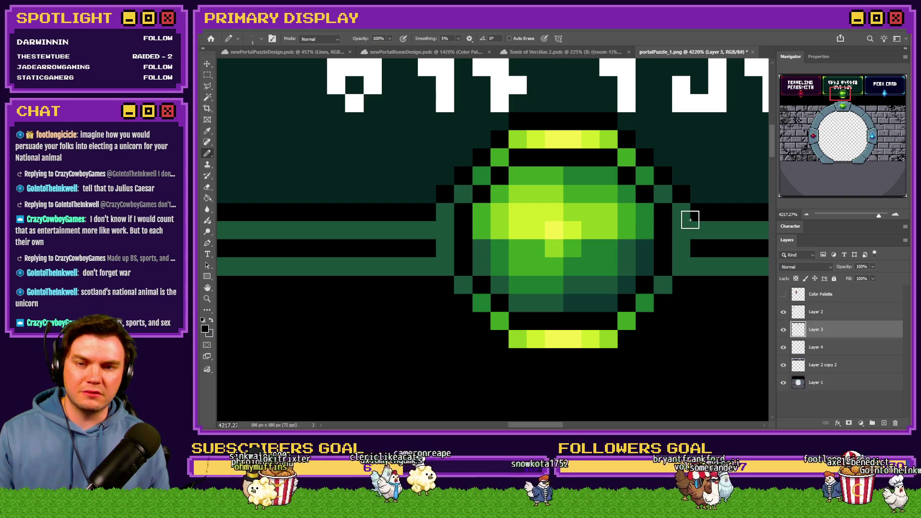
{"action": "left_click_drag", "start_coordinate": [426, 230], "coordinate": [426, 266]}
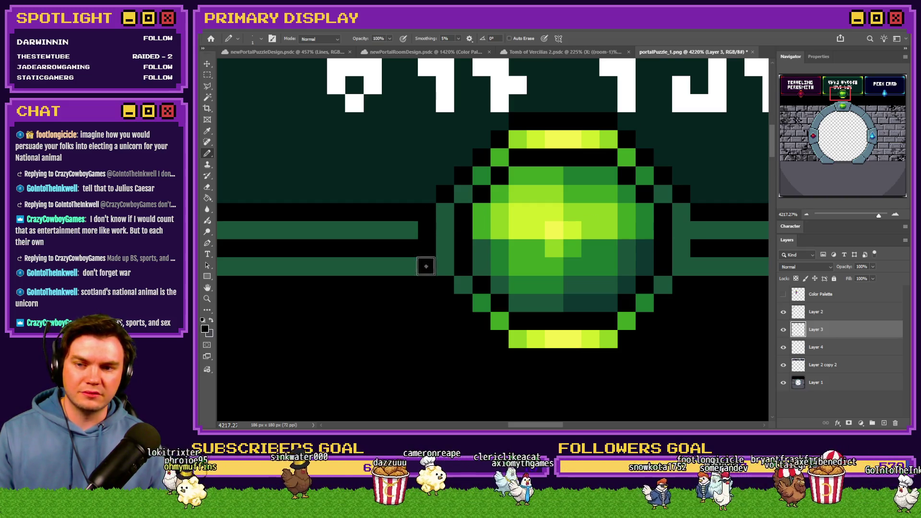
{"action": "scroll", "coordinate": [703, 228], "scroll_direction": "down", "scroll_amount": 6}
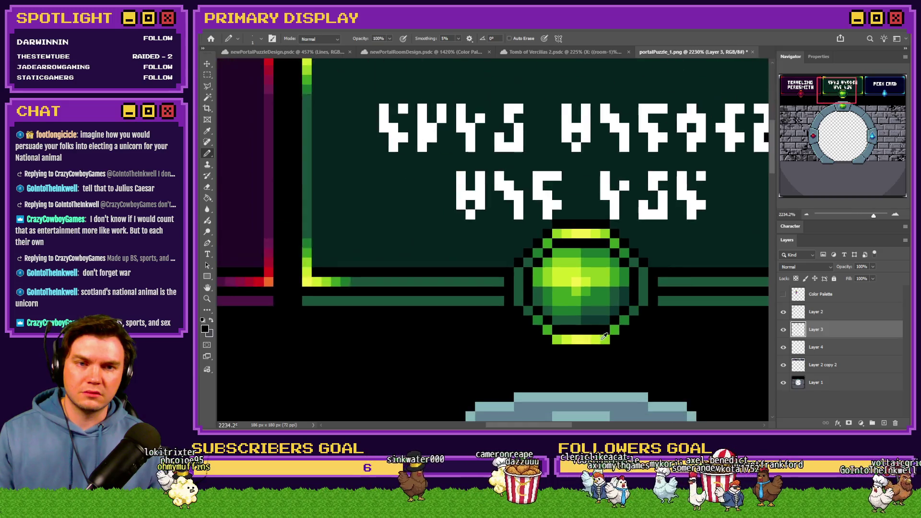
{"action": "left_click", "coordinate": [207, 74]}
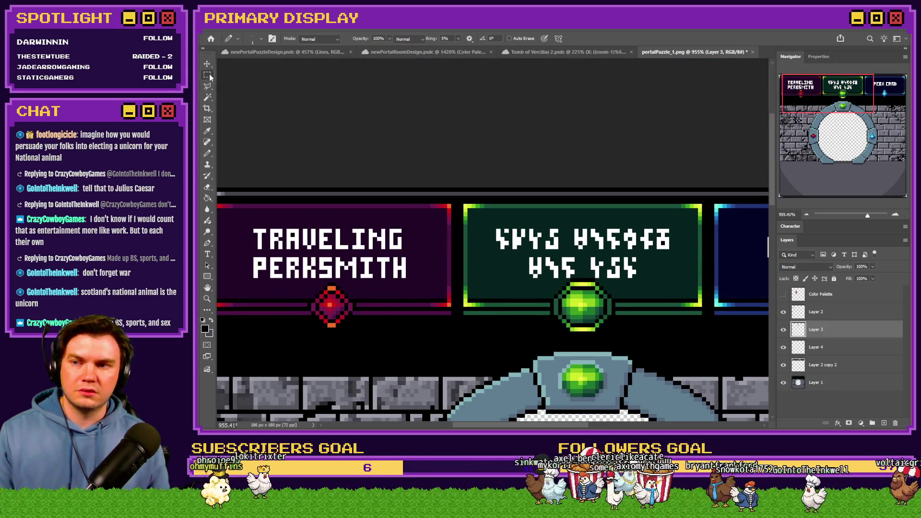
{"action": "scroll", "coordinate": [335, 231], "scroll_direction": "down", "scroll_amount": 2}
{"action": "scroll", "coordinate": [371, 202], "scroll_direction": "up", "scroll_amount": 6}
{"action": "scroll", "coordinate": [370, 201], "scroll_direction": "up", "scroll_amount": 1}
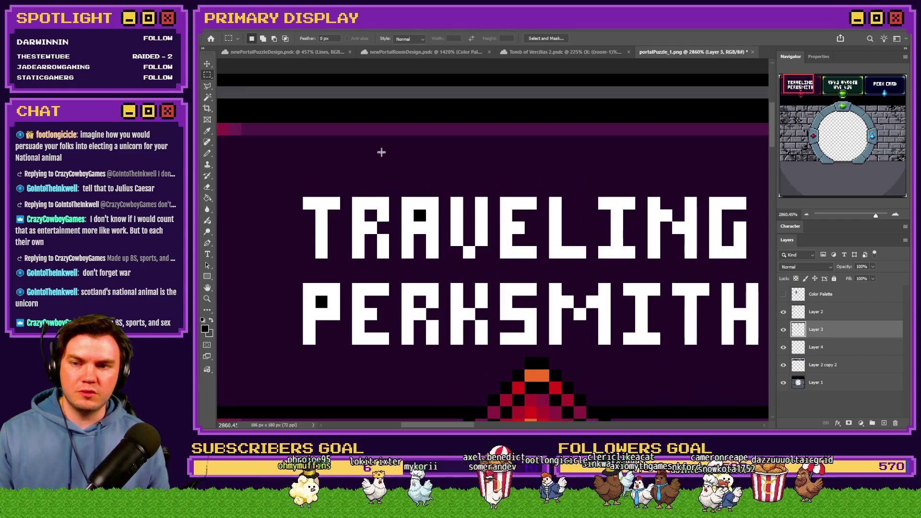
{"action": "left_click_drag", "start_coordinate": [413, 185], "coordinate": [415, 192]}
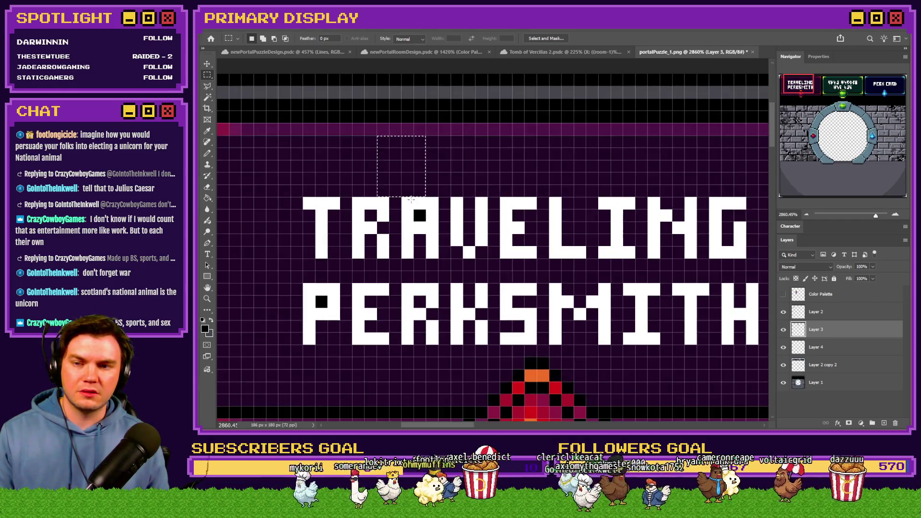
{"action": "scroll", "coordinate": [413, 195], "scroll_direction": "down", "scroll_amount": 1}
{"action": "left_click", "coordinate": [207, 153]}
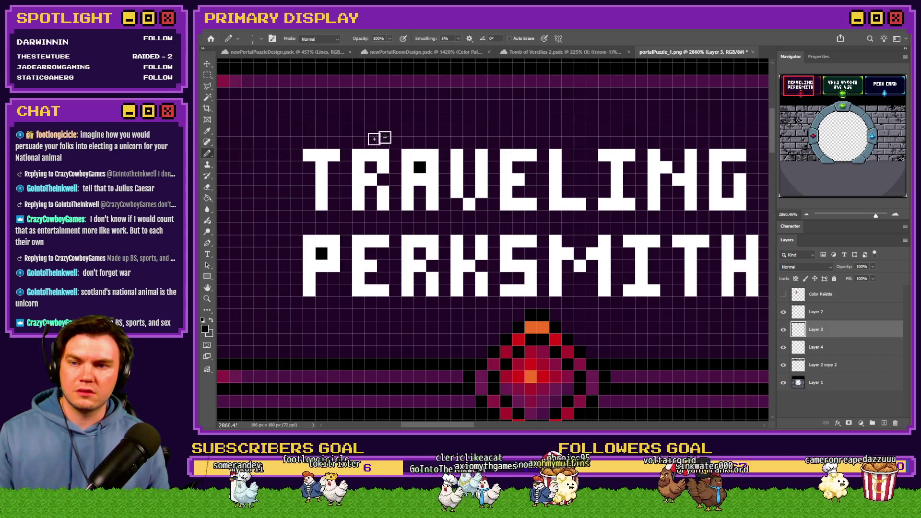
{"action": "left_click", "coordinate": [840, 367]}
{"action": "scroll", "coordinate": [374, 198], "scroll_direction": "down", "scroll_amount": 3}
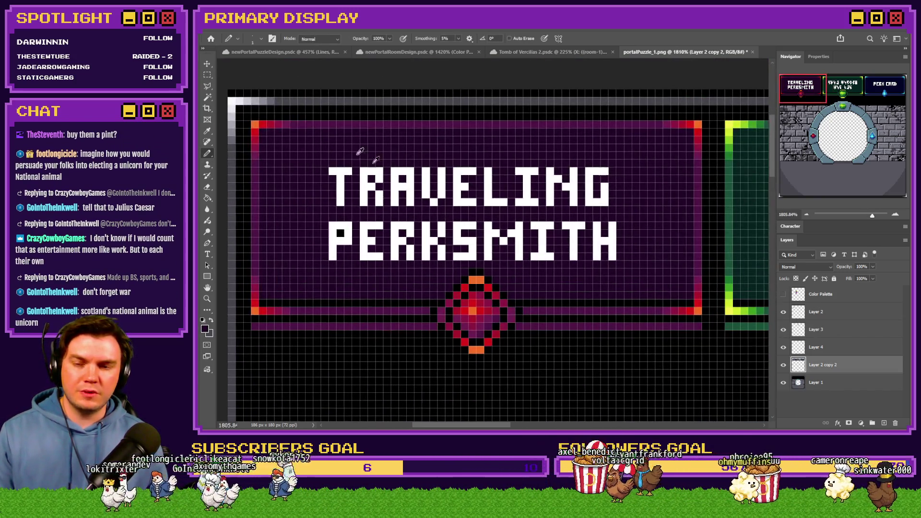
{"action": "left_click", "coordinate": [207, 74]}
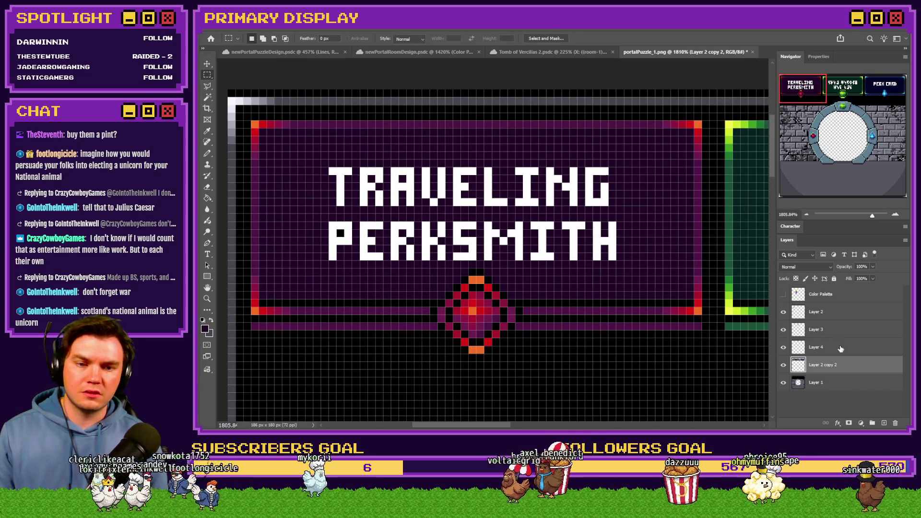
{"action": "mouse_move", "coordinate": [333, 166]}
{"action": "left_mouse_down"}
{"action": "mouse_move", "coordinate": [638, 200]}
{"action": "mouse_move", "coordinate": [582, 236]}
{"action": "mouse_move", "coordinate": [616, 260]}
{"action": "left_mouse_up"}
{"action": "scroll", "coordinate": [595, 247], "scroll_direction": "down", "scroll_amount": 2}
{"action": "scroll", "coordinate": [624, 264], "scroll_direction": "up", "scroll_amount": 1}
{"action": "mouse_move", "coordinate": [695, 267]}
{"action": "left_mouse_down"}
{"action": "mouse_move", "coordinate": [306, 317]}
{"action": "mouse_move", "coordinate": [300, 331]}
{"action": "left_mouse_up"}
{"action": "scroll", "coordinate": [301, 331], "scroll_direction": "down", "scroll_amount": 3}
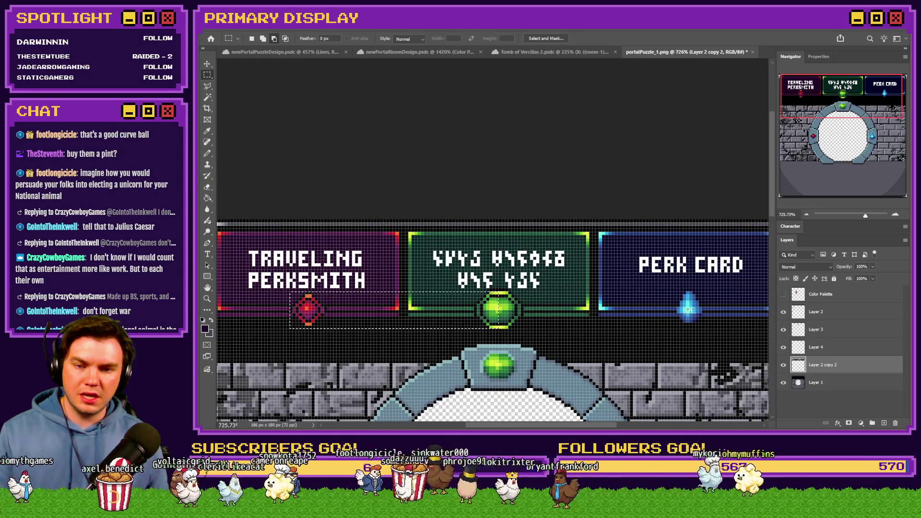
{"action": "scroll", "coordinate": [424, 288], "scroll_direction": "up", "scroll_amount": 3}
{"action": "mouse_move", "coordinate": [321, 283]}
{"action": "left_mouse_down"}
{"action": "mouse_move", "coordinate": [664, 326]}
{"action": "mouse_move", "coordinate": [688, 334]}
{"action": "mouse_move", "coordinate": [689, 343]}
{"action": "left_mouse_up"}
{"action": "key", "text": "ctrl+d"}
{"action": "left_click", "coordinate": [816, 347]}
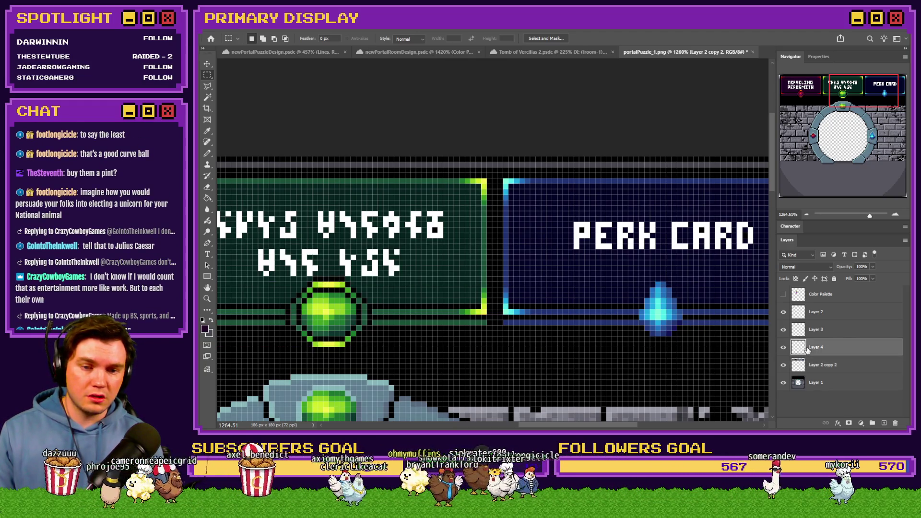
{"action": "scroll", "coordinate": [648, 295], "scroll_direction": "down", "scroll_amount": 2}
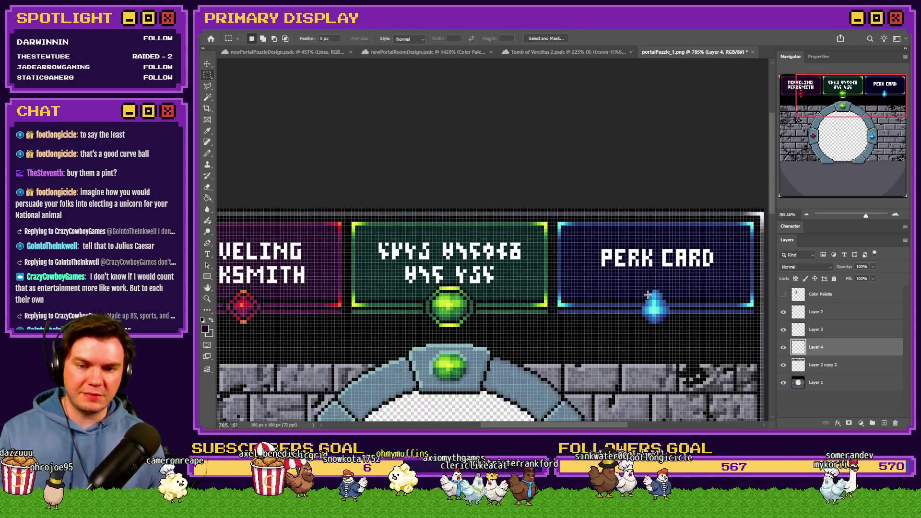
{"action": "scroll", "coordinate": [451, 289], "scroll_direction": "up", "scroll_amount": 1}
{"action": "mouse_move", "coordinate": [447, 288]}
{"action": "left_mouse_down"}
{"action": "mouse_move", "coordinate": [500, 319]}
{"action": "mouse_move", "coordinate": [715, 332]}
{"action": "left_mouse_up"}
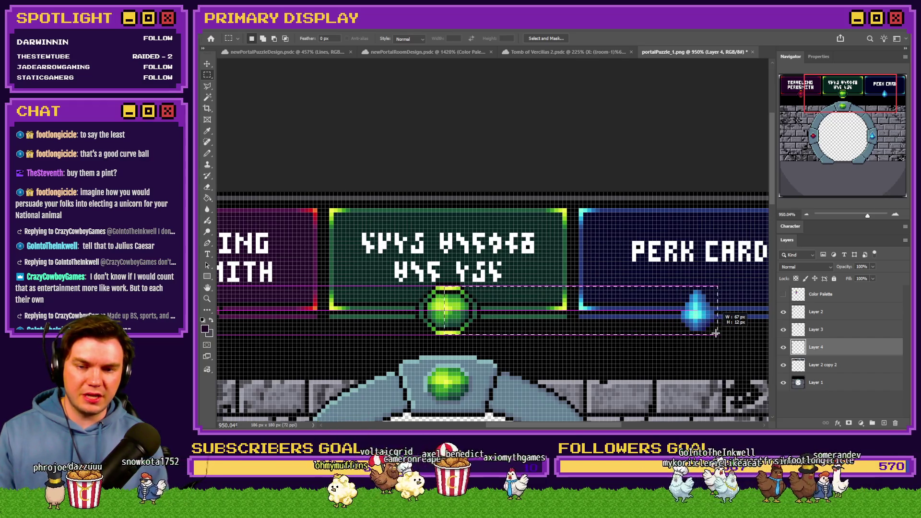
{"action": "key", "text": "ctrl+d"}
{"action": "scroll", "coordinate": [528, 335], "scroll_direction": "left", "scroll_amount": 3}
{"action": "mouse_move", "coordinate": [586, 288]}
{"action": "left_mouse_down"}
{"action": "mouse_move", "coordinate": [293, 312]}
{"action": "mouse_move", "coordinate": [296, 334]}
{"action": "left_mouse_up"}
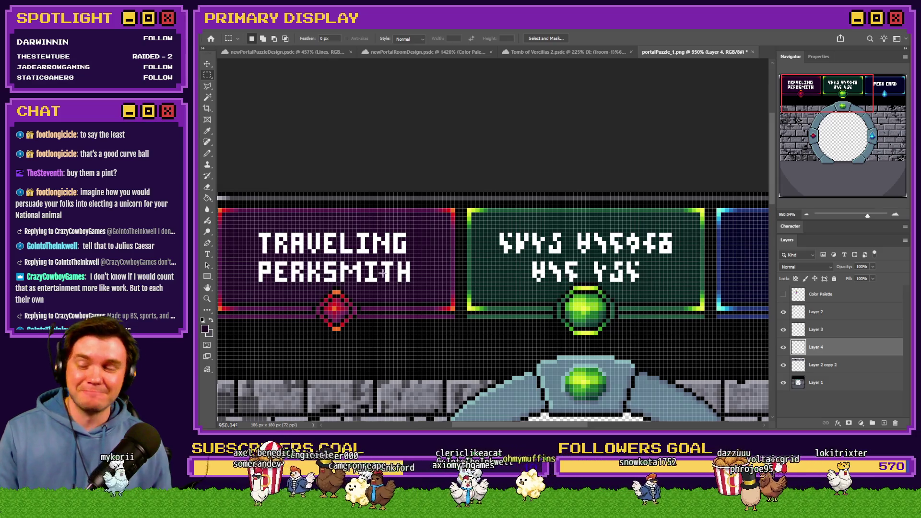
{"action": "left_click", "coordinate": [856, 366]}
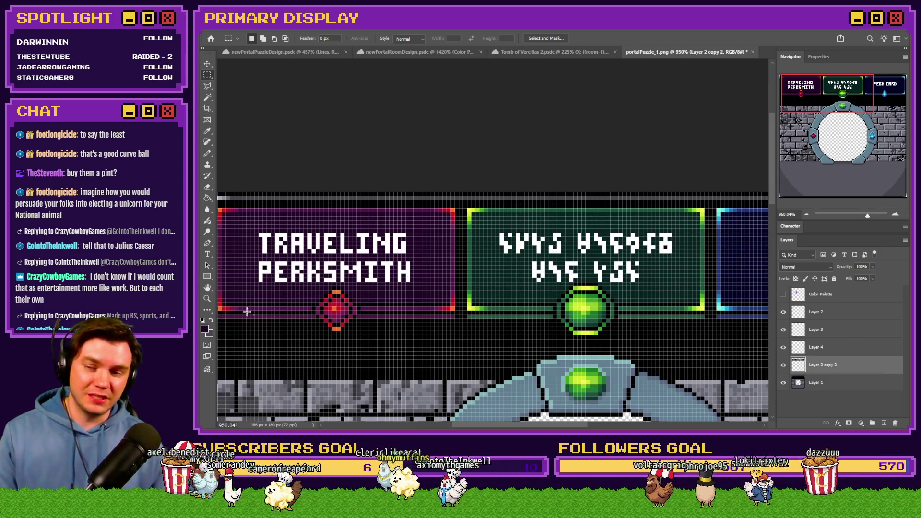
{"action": "scroll", "coordinate": [259, 290], "scroll_direction": "up", "scroll_amount": 3}
{"action": "mouse_move", "coordinate": [261, 183]}
{"action": "left_mouse_down"}
{"action": "mouse_move", "coordinate": [588, 264]}
{"action": "mouse_move", "coordinate": [552, 275]}
{"action": "left_mouse_up"}
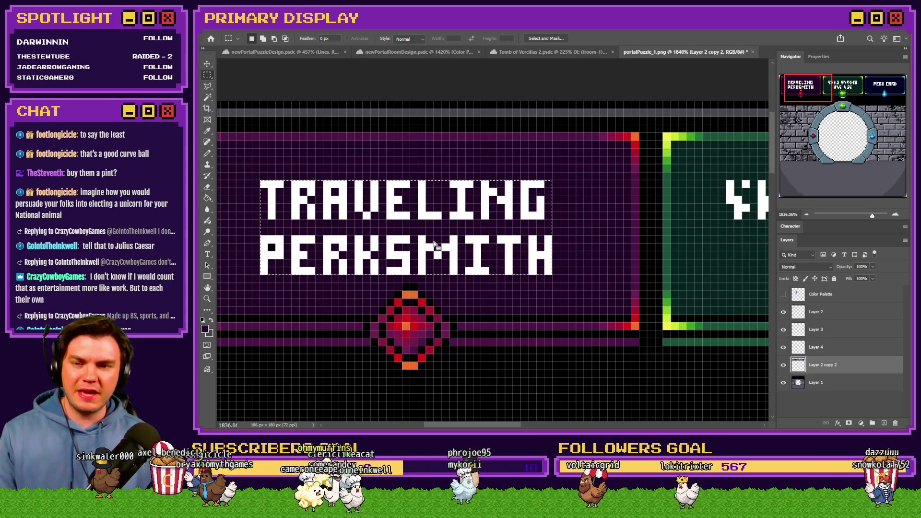
Raise the TRAVELING PERKSMITH title and fill the dark band beneath it with purple
{"action": "mouse_move", "coordinate": [446, 236]}
{"action": "left_mouse_down"}
{"action": "mouse_move", "coordinate": [447, 196]}
{"action": "mouse_move", "coordinate": [440, 202]}
{"action": "left_mouse_up"}
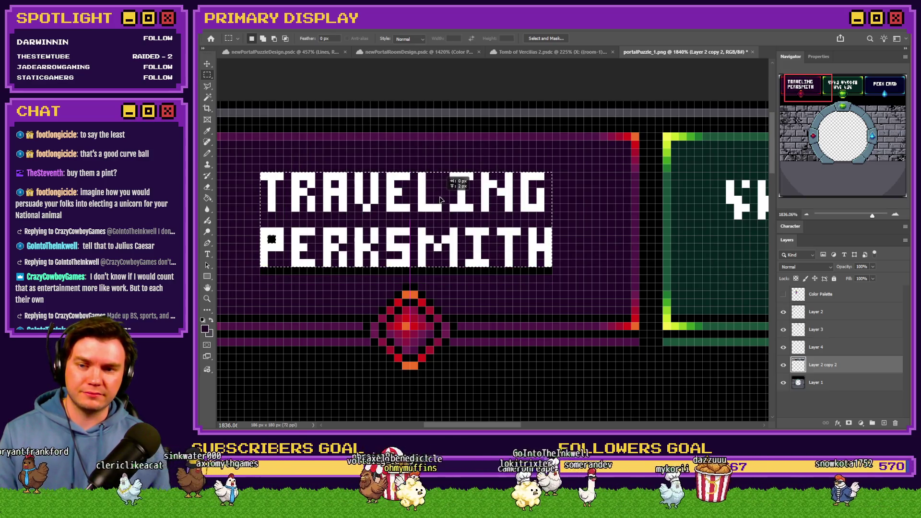
{"action": "left_click_drag", "start_coordinate": [441, 194], "coordinate": [441, 187]}
{"action": "left_click", "coordinate": [210, 199]}
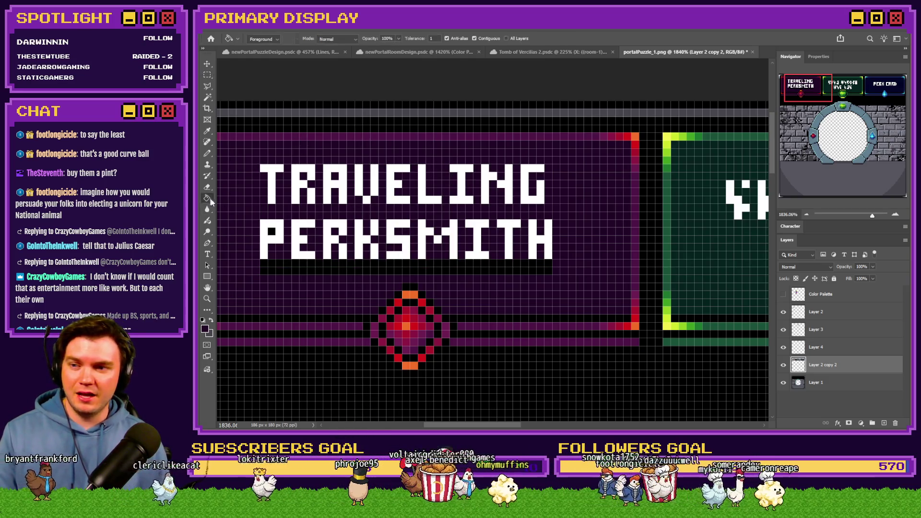
{"action": "left_click", "coordinate": [284, 275]}
Nudge the green sign's glyph text up and fill the strip beneath it dark green
{"action": "scroll", "coordinate": [578, 261], "scroll_direction": "down", "scroll_amount": 3}
{"action": "scroll", "coordinate": [578, 260], "scroll_direction": "up", "scroll_amount": 1}
{"action": "scroll", "coordinate": [498, 265], "scroll_direction": "up", "scroll_amount": 2}
{"action": "left_click", "coordinate": [207, 74]}
{"action": "scroll", "coordinate": [387, 187], "scroll_direction": "up", "scroll_amount": 1}
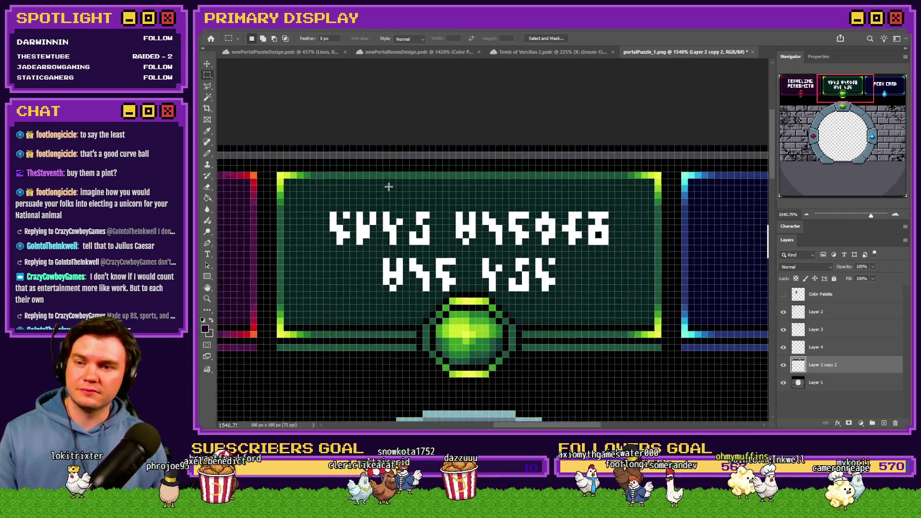
{"action": "mouse_move", "coordinate": [318, 218]}
{"action": "left_mouse_down"}
{"action": "mouse_move", "coordinate": [635, 294]}
{"action": "mouse_move", "coordinate": [651, 310]}
{"action": "left_mouse_up"}
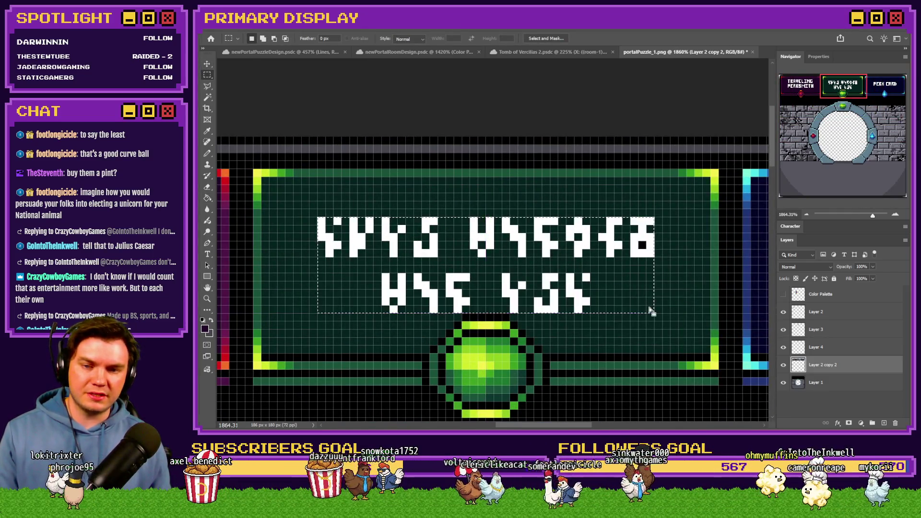
{"action": "key", "text": "ctrl+Up"}
{"action": "key", "text": "ctrl+Up"}
{"action": "key", "text": "ctrl+Up"}
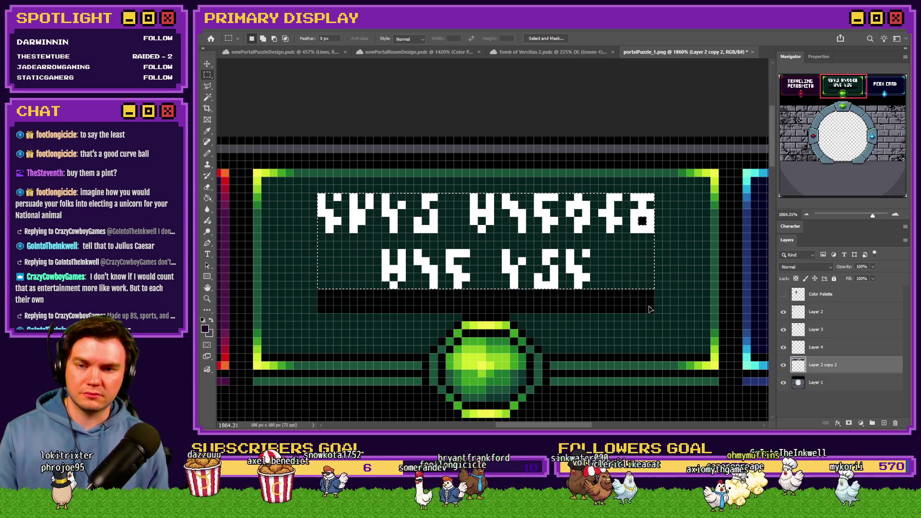
{"action": "left_click", "coordinate": [208, 197]}
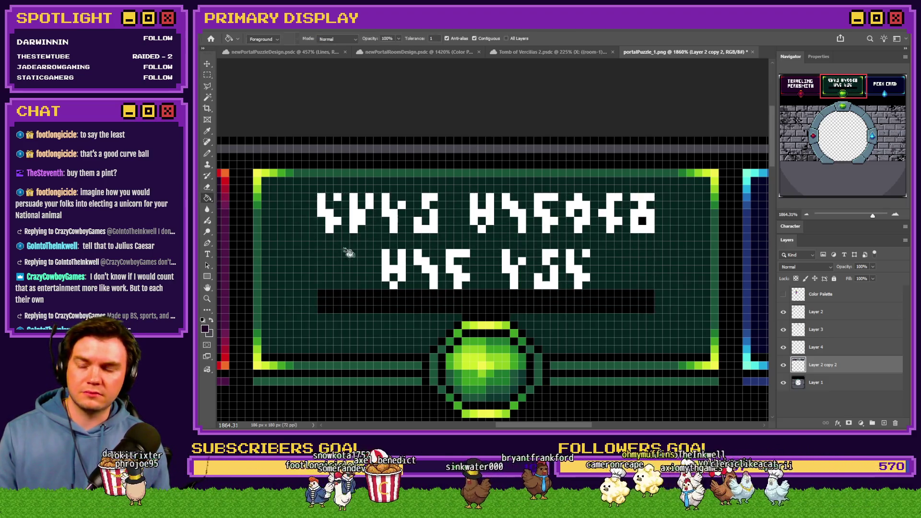
{"action": "left_click", "coordinate": [630, 255]}
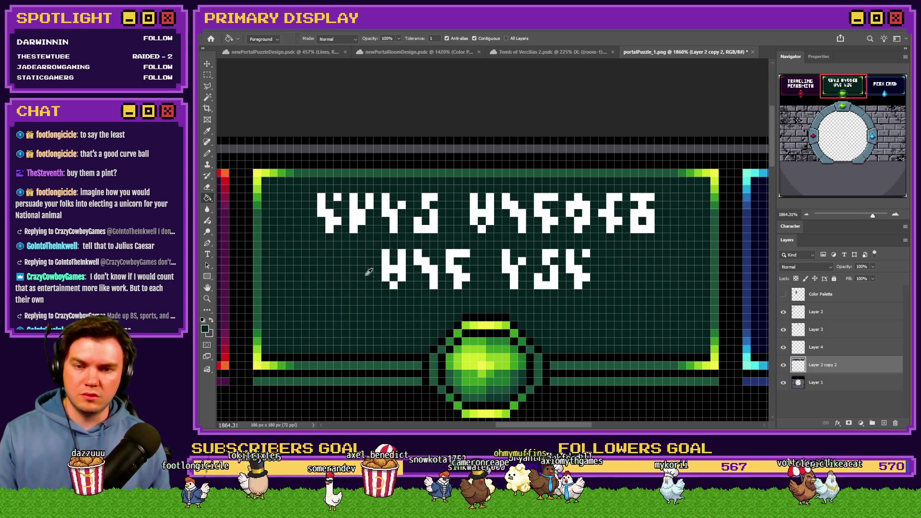
Move the PERK CARD text slightly lower so it sits centred in its panel
{"action": "scroll", "coordinate": [369, 271], "scroll_direction": "down", "scroll_amount": 3}
{"action": "scroll", "coordinate": [538, 267], "scroll_direction": "up", "scroll_amount": 3}
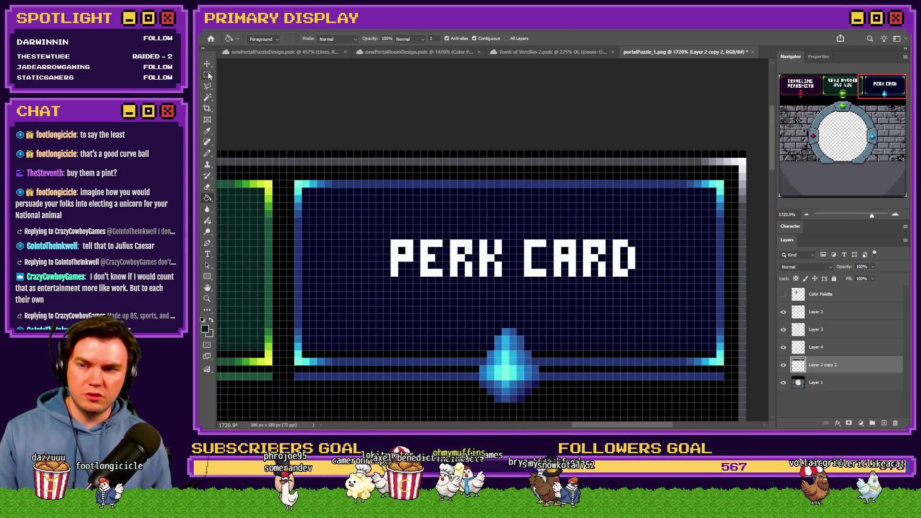
{"action": "left_click", "coordinate": [208, 75]}
{"action": "mouse_move", "coordinate": [391, 239]}
{"action": "left_mouse_down"}
{"action": "mouse_move", "coordinate": [636, 277]}
{"action": "mouse_move", "coordinate": [594, 307]}
{"action": "mouse_move", "coordinate": [611, 194]}
{"action": "left_mouse_up"}
{"action": "scroll", "coordinate": [649, 270], "scroll_direction": "down", "scroll_amount": 1}
{"action": "scroll", "coordinate": [650, 270], "scroll_direction": "down", "scroll_amount": 5}
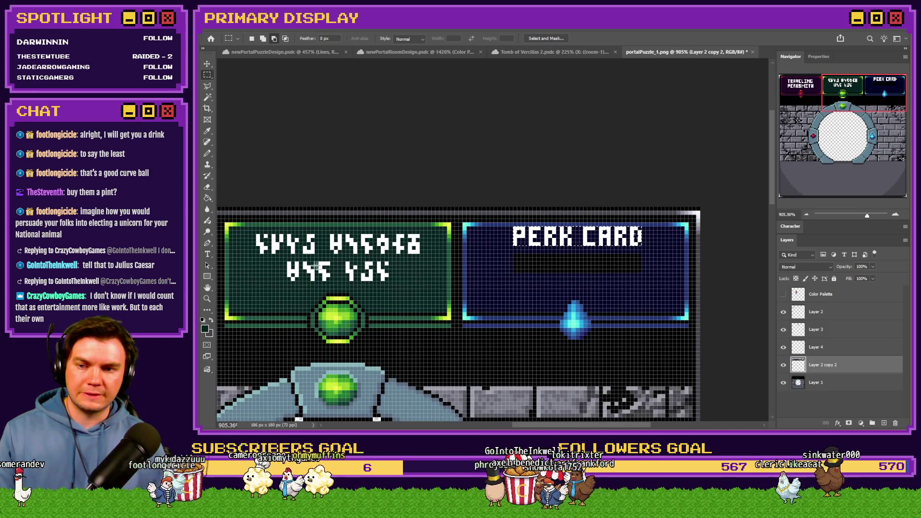
{"action": "scroll", "coordinate": [558, 266], "scroll_direction": "up", "scroll_amount": 5}
{"action": "left_click_drag", "start_coordinate": [555, 212], "coordinate": [556, 263], "text": "ctrl"}
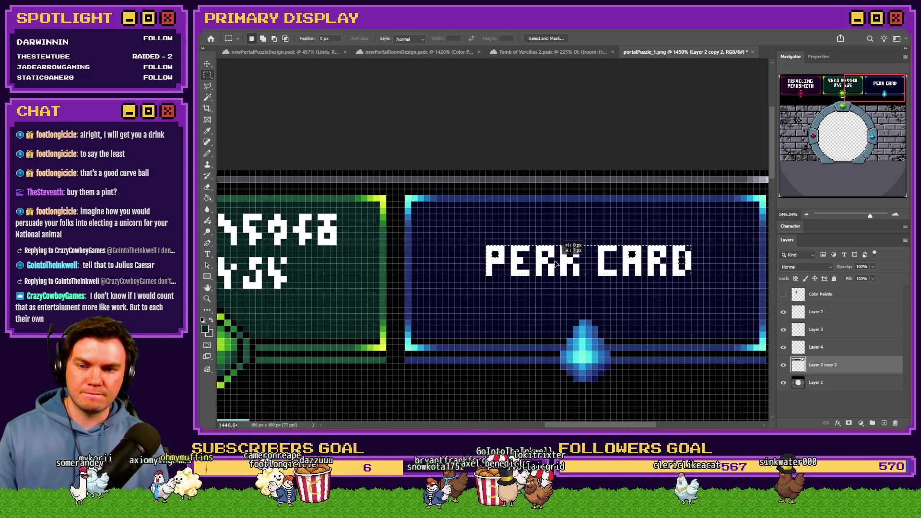
{"action": "left_click", "coordinate": [207, 154]}
{"action": "left_click", "coordinate": [596, 323], "text": "ctrl"}
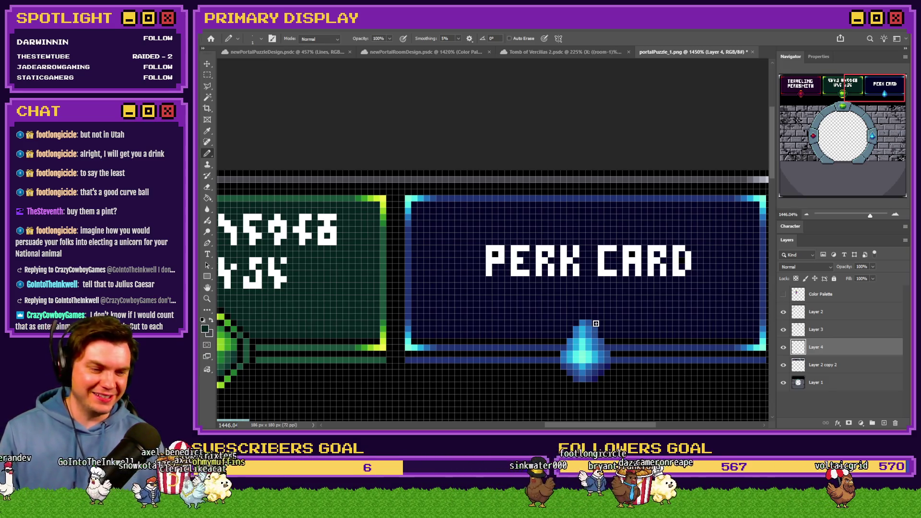
Paint black pixels arcing over the blue gem and on the band pixels on both sides
{"action": "scroll", "coordinate": [560, 318], "scroll_direction": "down", "scroll_amount": 3}
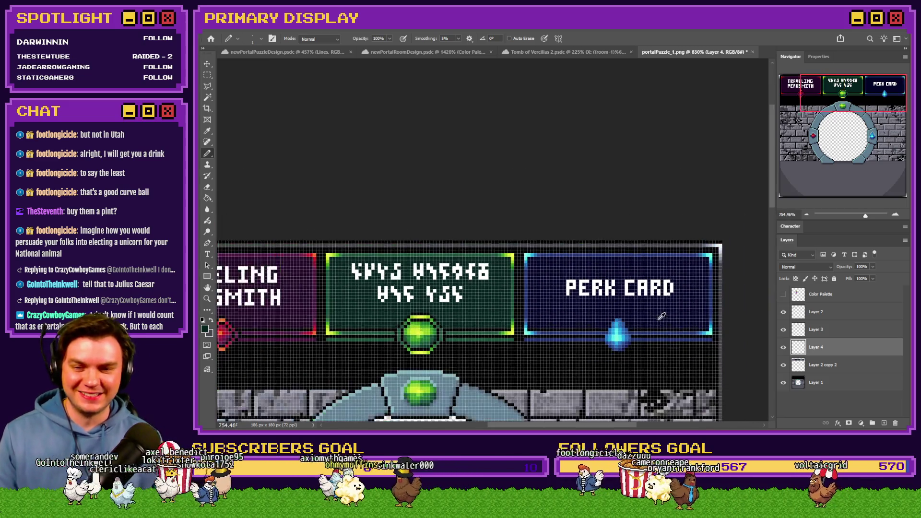
{"action": "scroll", "coordinate": [437, 271], "scroll_direction": "up", "scroll_amount": 5}
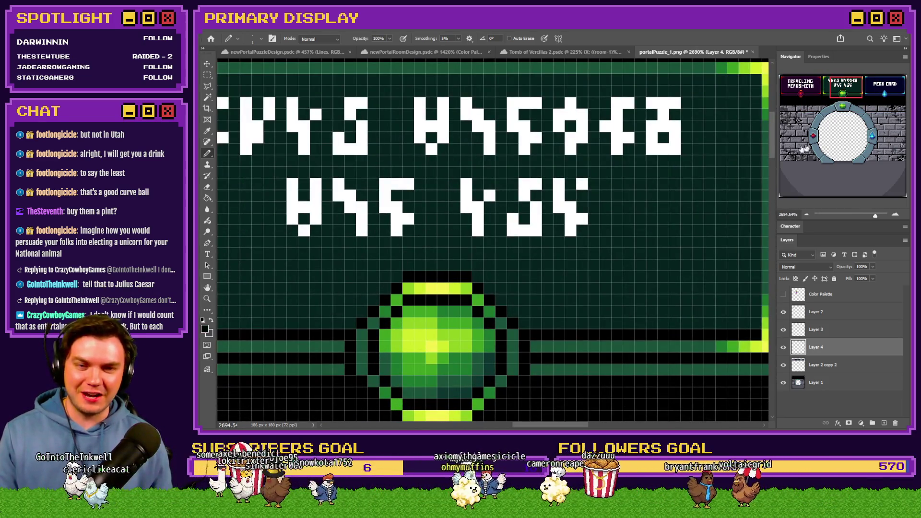
{"action": "scroll", "coordinate": [437, 271], "scroll_direction": "down", "scroll_amount": 3}
{"action": "scroll", "coordinate": [396, 241], "scroll_direction": "up", "scroll_amount": 5}
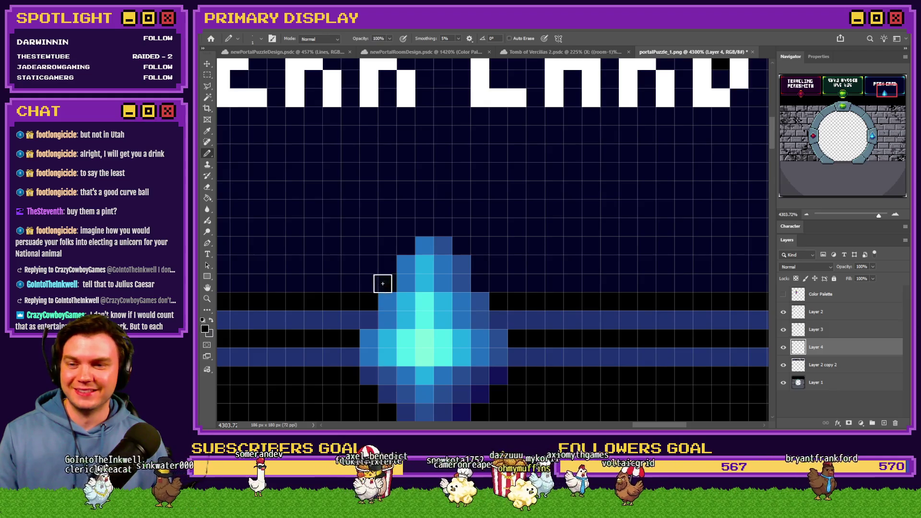
{"action": "left_click", "coordinate": [406, 246]}
{"action": "left_click", "coordinate": [424, 227]}
{"action": "left_click", "coordinate": [442, 228]}
{"action": "left_click", "coordinate": [460, 246]}
{"action": "left_click", "coordinate": [478, 266]}
{"action": "left_click", "coordinate": [477, 283]}
{"action": "scroll", "coordinate": [520, 321], "scroll_direction": "down", "scroll_amount": 3}
{"action": "scroll", "coordinate": [566, 261], "scroll_direction": "up", "scroll_amount": 3}
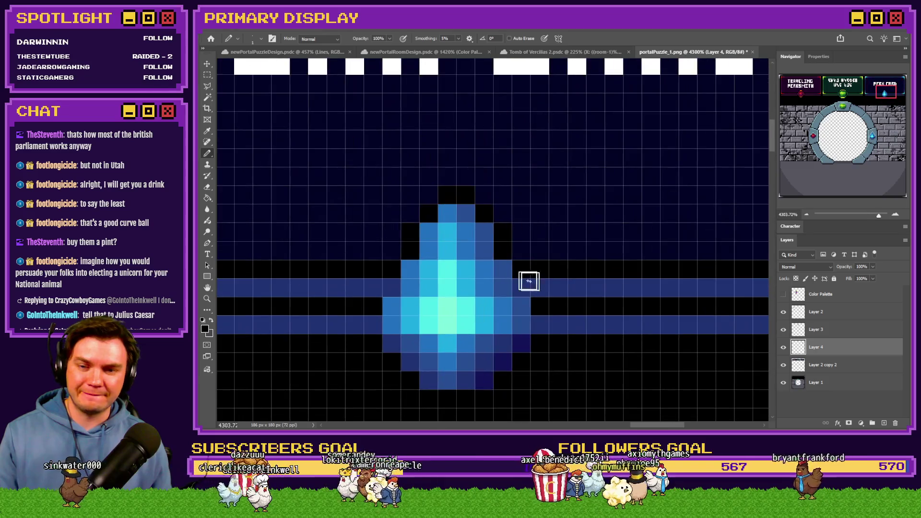
{"action": "left_click", "coordinate": [522, 288]}
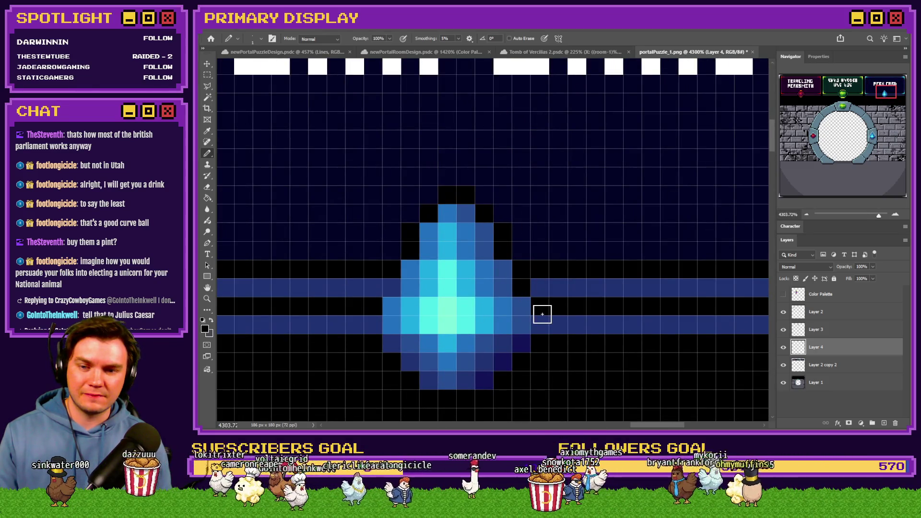
{"action": "left_click", "coordinate": [540, 325]}
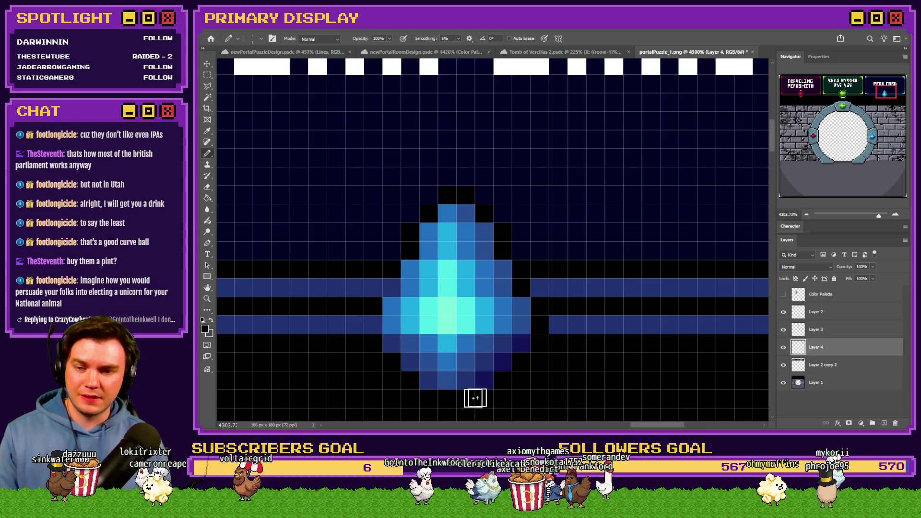
{"action": "left_click", "coordinate": [373, 324]}
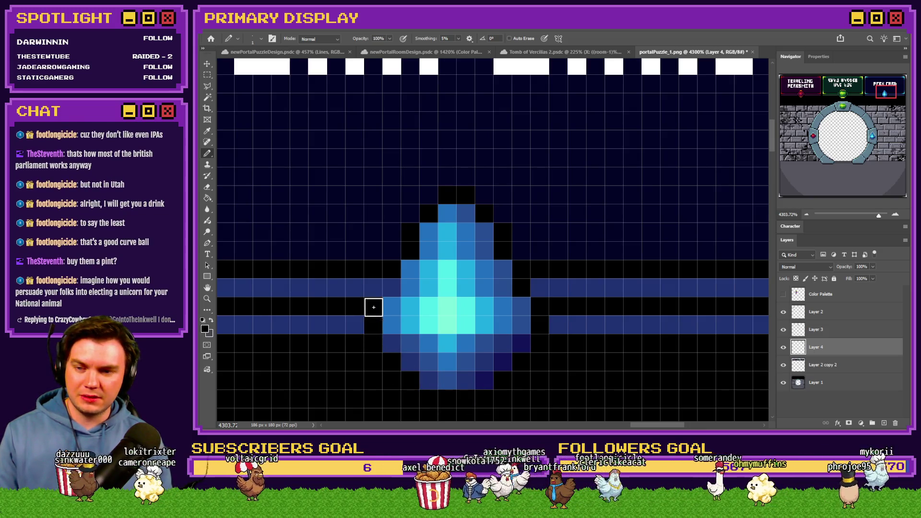
{"action": "left_click", "coordinate": [389, 288]}
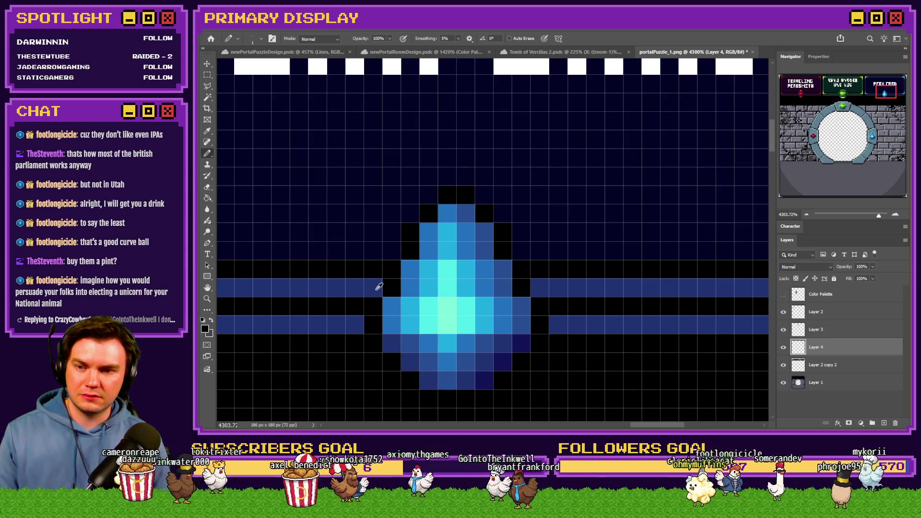
Sample the band's blue and draw blue diagonal outline edges around the gem
{"action": "scroll", "coordinate": [591, 270], "scroll_direction": "down", "scroll_amount": 5}
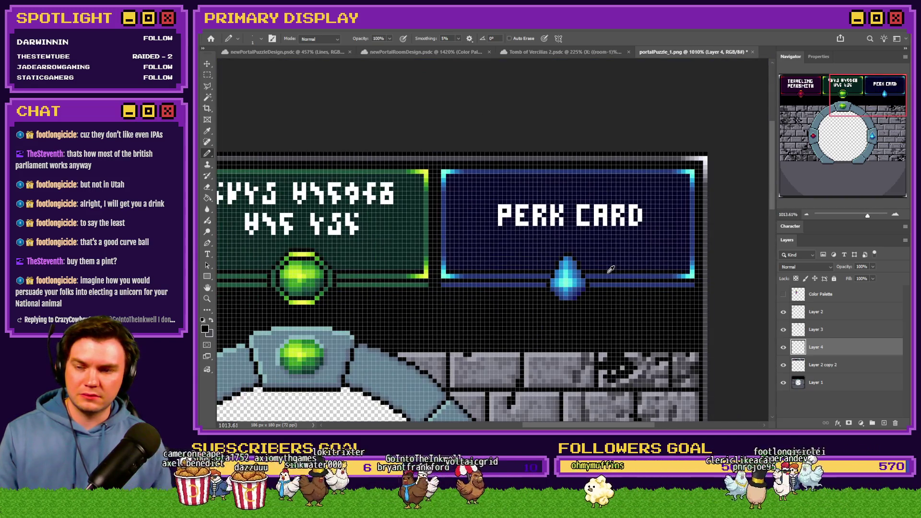
{"action": "scroll", "coordinate": [609, 270], "scroll_direction": "down", "scroll_amount": 2}
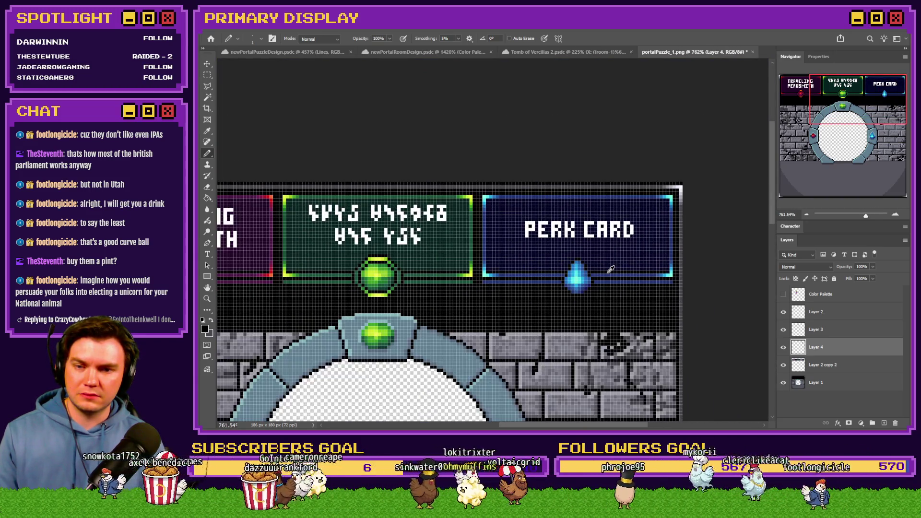
{"action": "scroll", "coordinate": [605, 269], "scroll_direction": "up", "scroll_amount": 3}
{"action": "scroll", "coordinate": [603, 269], "scroll_direction": "down", "scroll_amount": 2}
{"action": "scroll", "coordinate": [344, 265], "scroll_direction": "up", "scroll_amount": 4}
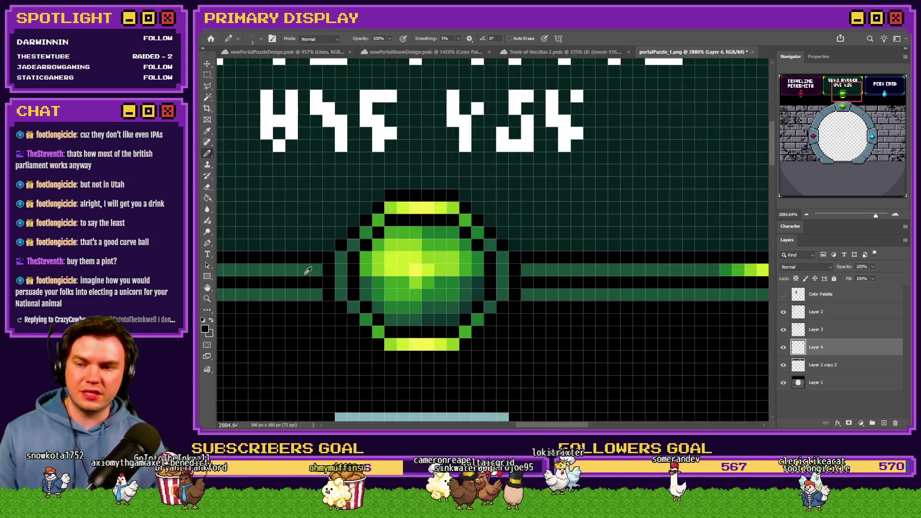
{"action": "scroll", "coordinate": [292, 279], "scroll_direction": "down", "scroll_amount": 4}
{"action": "scroll", "coordinate": [591, 290], "scroll_direction": "down", "scroll_amount": 1}
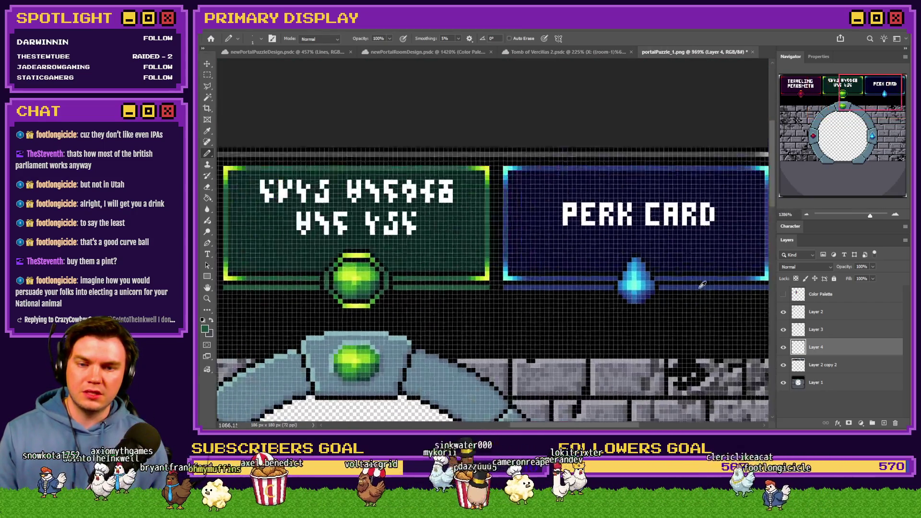
{"action": "scroll", "coordinate": [599, 288], "scroll_direction": "up", "scroll_amount": 5}
{"action": "left_click", "coordinate": [397, 261], "text": "alt"}
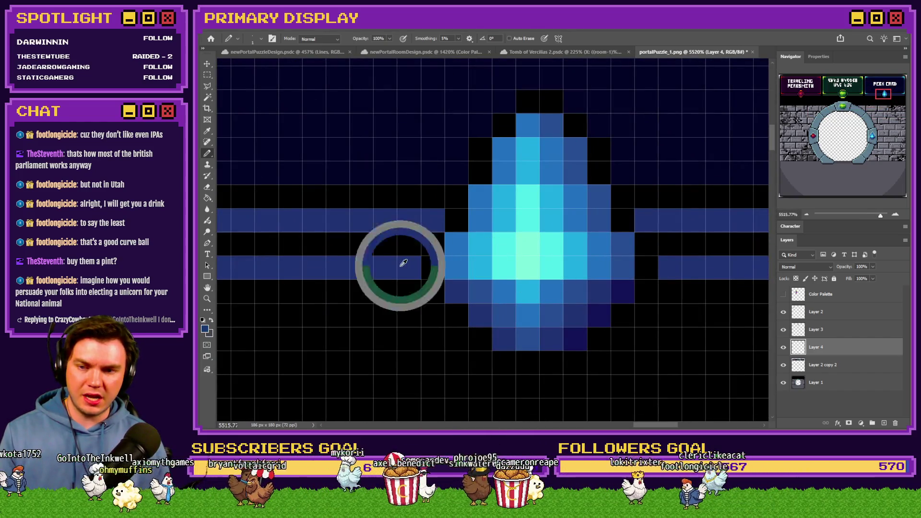
{"action": "mouse_move", "coordinate": [413, 292]}
{"action": "left_mouse_down"}
{"action": "mouse_move", "coordinate": [506, 376]}
{"action": "mouse_move", "coordinate": [581, 386]}
{"action": "mouse_move", "coordinate": [660, 303]}
{"action": "left_mouse_up"}
{"action": "mouse_move", "coordinate": [672, 251]}
{"action": "left_mouse_down"}
{"action": "mouse_move", "coordinate": [647, 223]}
{"action": "mouse_move", "coordinate": [624, 148]}
{"action": "mouse_move", "coordinate": [555, 78]}
{"action": "mouse_move", "coordinate": [521, 81]}
{"action": "mouse_move", "coordinate": [477, 128]}
{"action": "mouse_move", "coordinate": [411, 247]}
{"action": "left_mouse_up"}
{"action": "scroll", "coordinate": [425, 245], "scroll_direction": "down", "scroll_amount": 3}
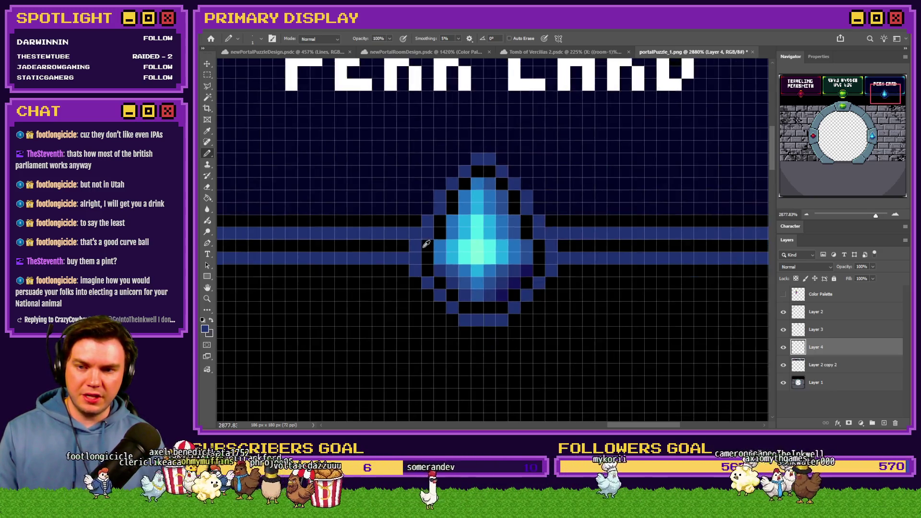
Blacken the band cells on both sides of the blue gem and a diagonal line beside it
{"action": "scroll", "coordinate": [446, 226], "scroll_direction": "up", "scroll_amount": 2}
{"action": "left_click", "coordinate": [397, 226]}
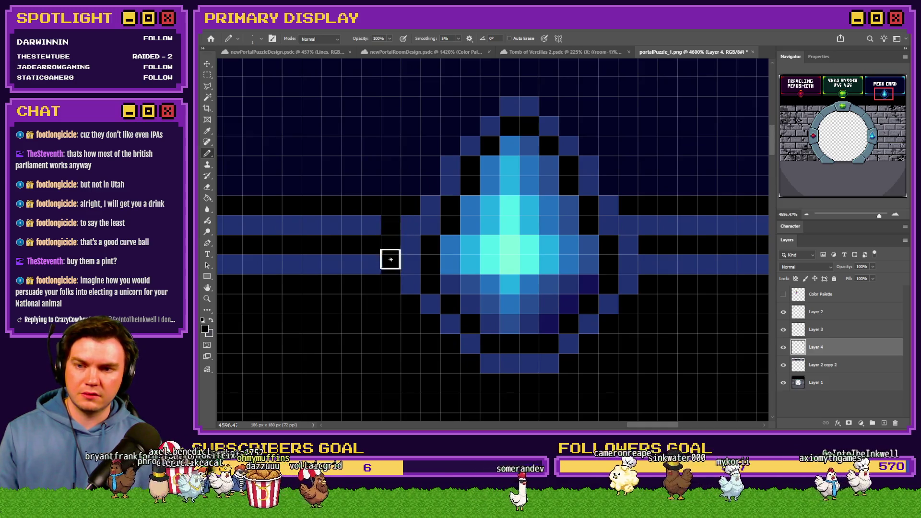
{"action": "mouse_move", "coordinate": [410, 205]}
{"action": "left_mouse_down"}
{"action": "mouse_move", "coordinate": [485, 105]}
{"action": "mouse_move", "coordinate": [530, 90]}
{"action": "mouse_move", "coordinate": [584, 144]}
{"action": "left_mouse_up"}
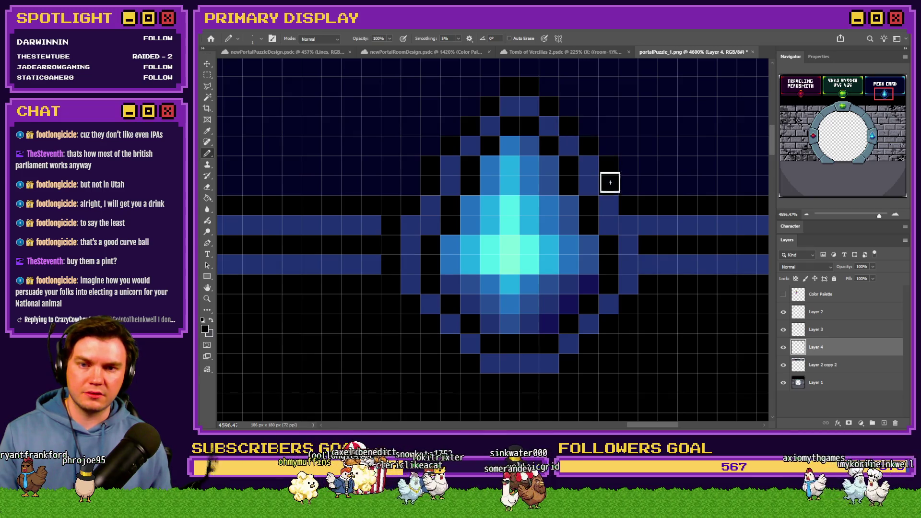
{"action": "left_click_drag", "start_coordinate": [633, 226], "coordinate": [650, 264]}
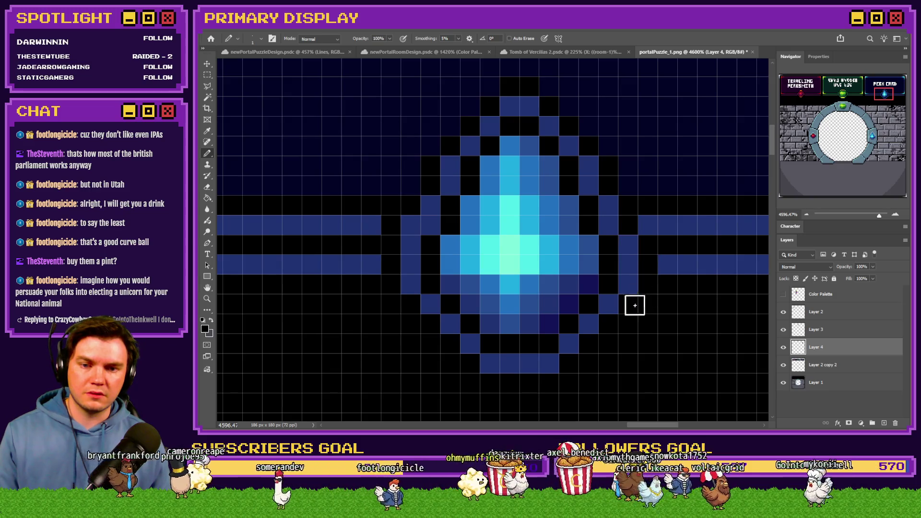
{"action": "left_click", "coordinate": [647, 225]}
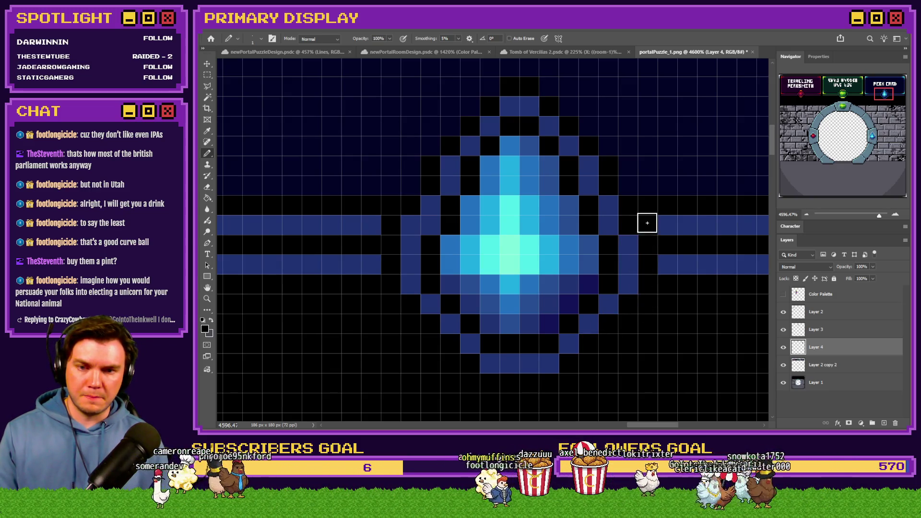
{"action": "left_click", "coordinate": [411, 225]}
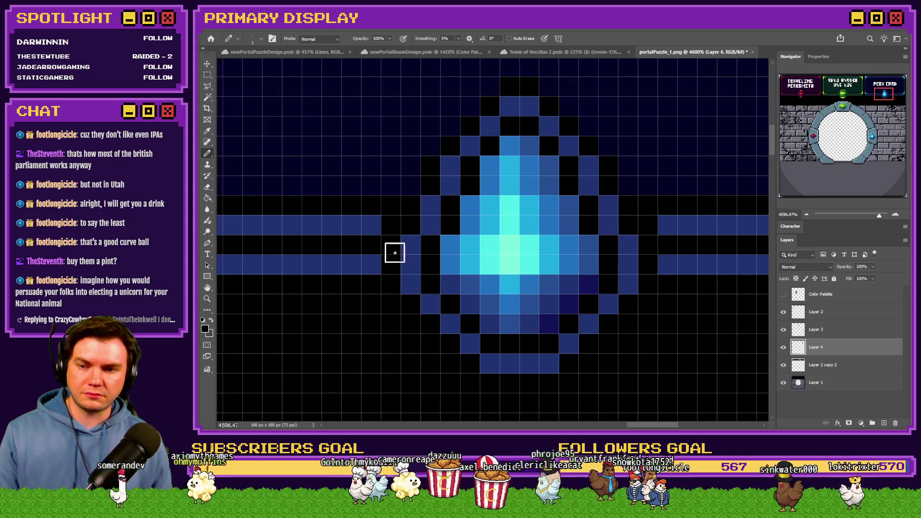
Add cyan pixels at the gem's bottom tip and upper-right edge, then sample the panel-line blue
{"action": "scroll", "coordinate": [416, 277], "scroll_direction": "down", "scroll_amount": 10}
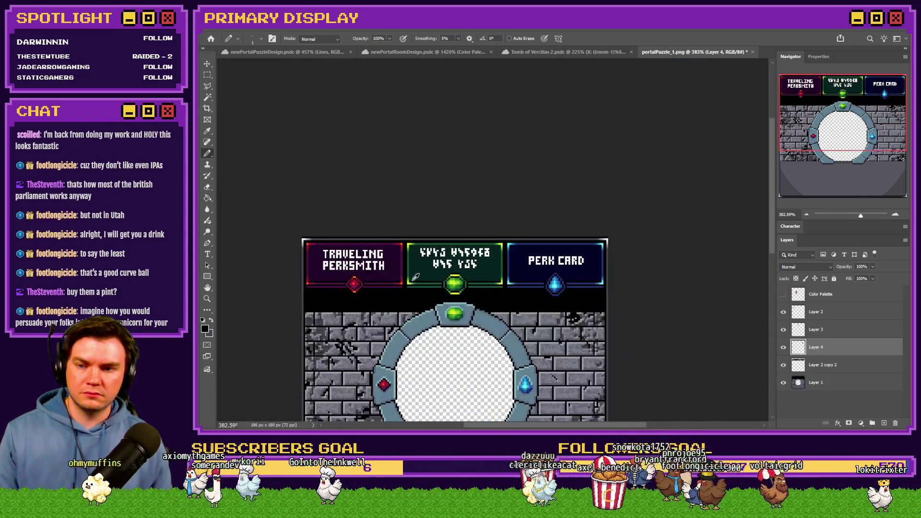
{"action": "scroll", "coordinate": [352, 260], "scroll_direction": "up", "scroll_amount": 8}
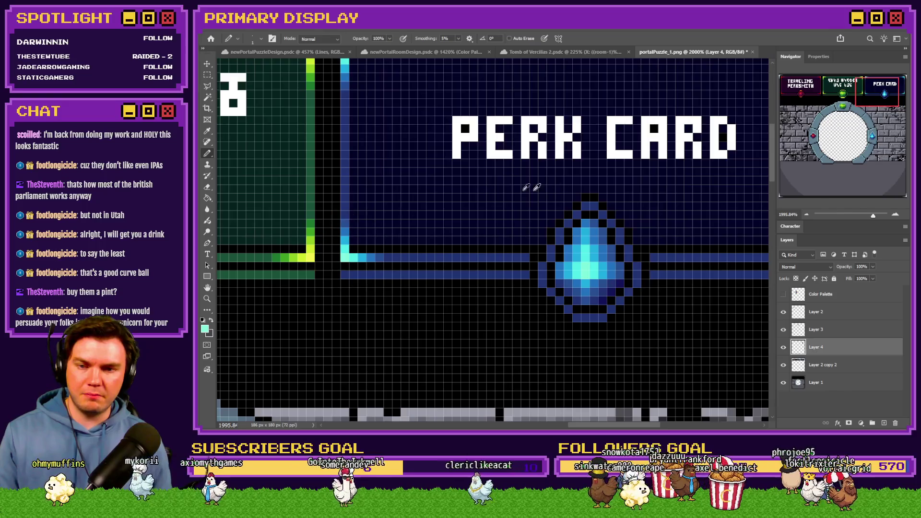
{"action": "scroll", "coordinate": [558, 195], "scroll_direction": "up", "scroll_amount": 2}
{"action": "left_click_drag", "start_coordinate": [596, 361], "coordinate": [606, 361]}
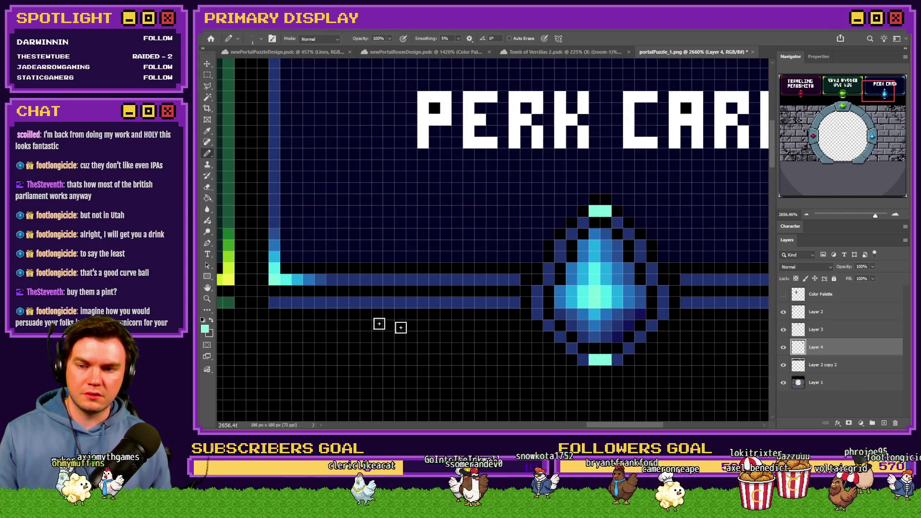
{"action": "left_click", "coordinate": [616, 222]}
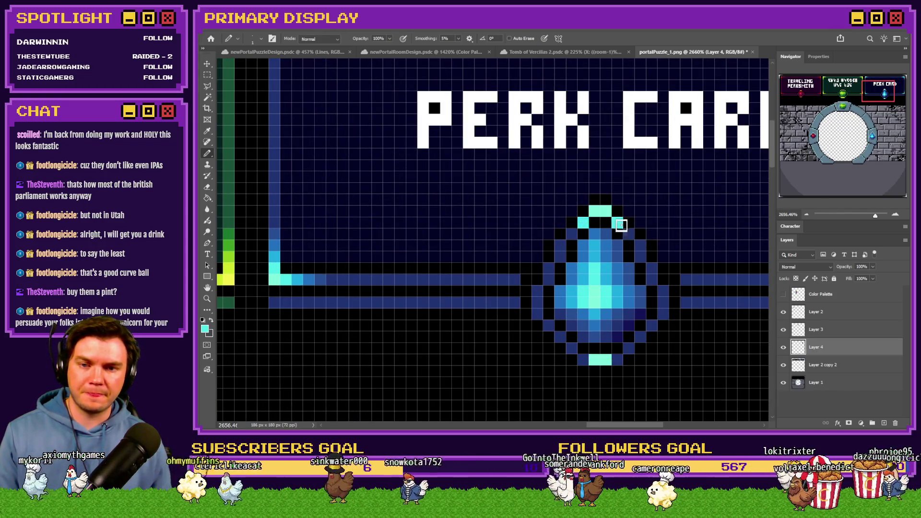
{"action": "left_click", "coordinate": [294, 277], "text": "alt"}
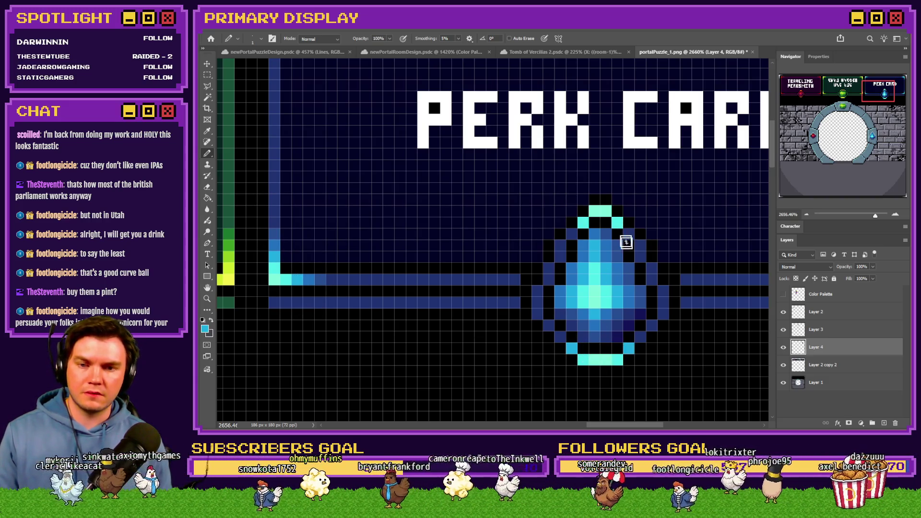
{"action": "left_click", "coordinate": [305, 280], "text": "alt"}
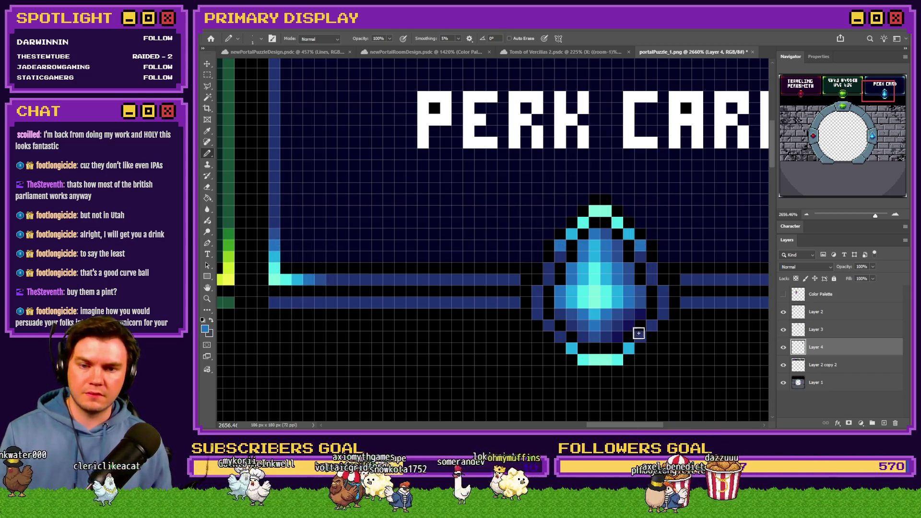
{"action": "left_click", "coordinate": [317, 278], "text": "alt"}
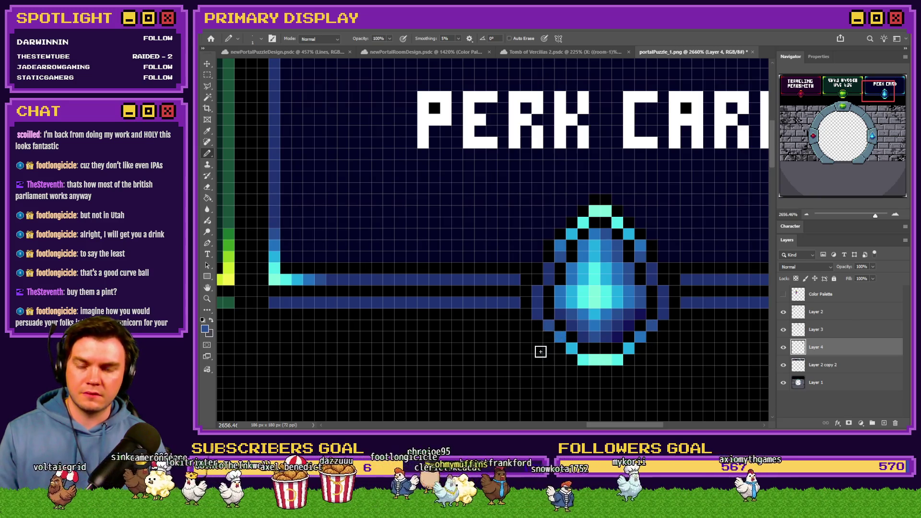
{"action": "scroll", "coordinate": [541, 352], "scroll_direction": "down", "scroll_amount": 10, "text": "alt"}
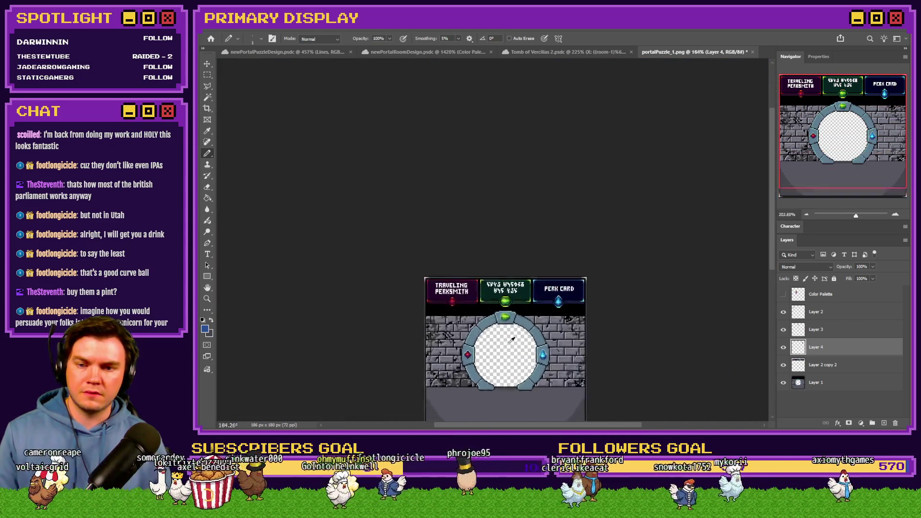
{"action": "scroll", "coordinate": [512, 339], "scroll_direction": "up", "scroll_amount": 2}
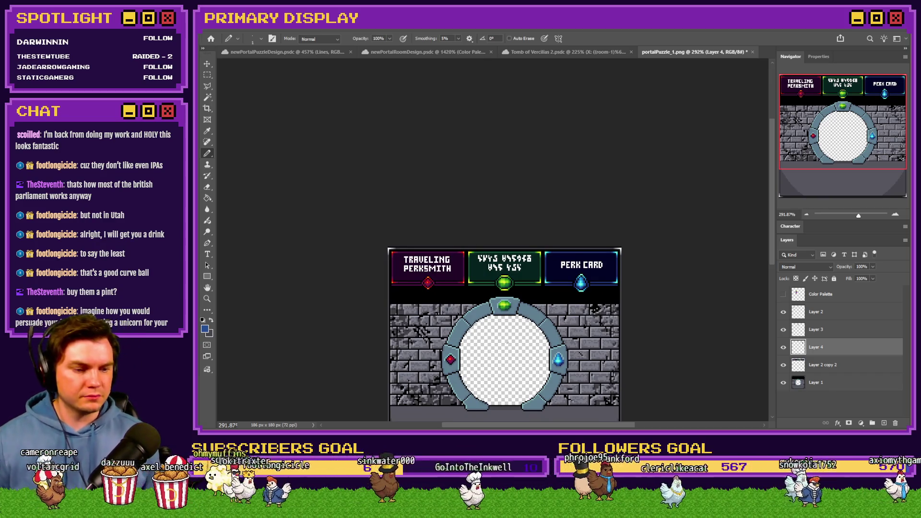
{"action": "scroll", "coordinate": [508, 342], "scroll_direction": "up", "scroll_amount": 2}
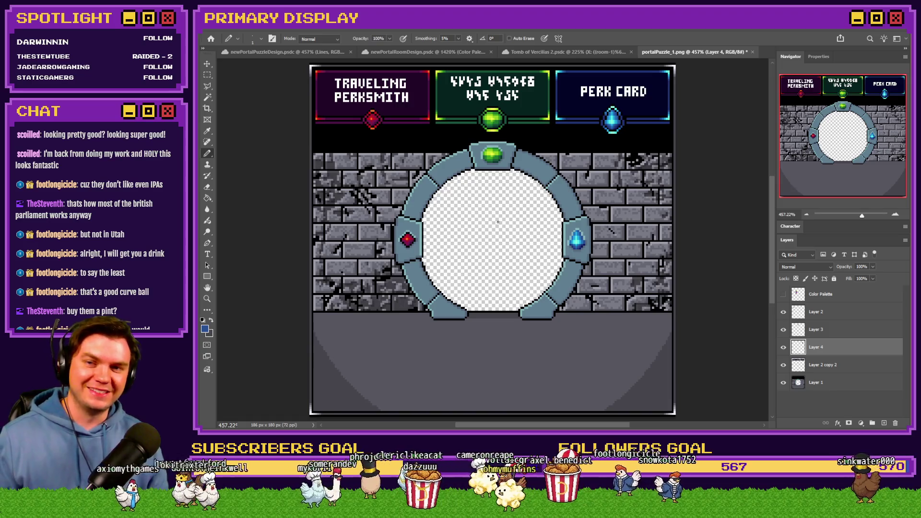
{"action": "scroll", "coordinate": [504, 198], "scroll_direction": "up", "scroll_amount": 2}
{"action": "scroll", "coordinate": [502, 196], "scroll_direction": "up", "scroll_amount": 2}
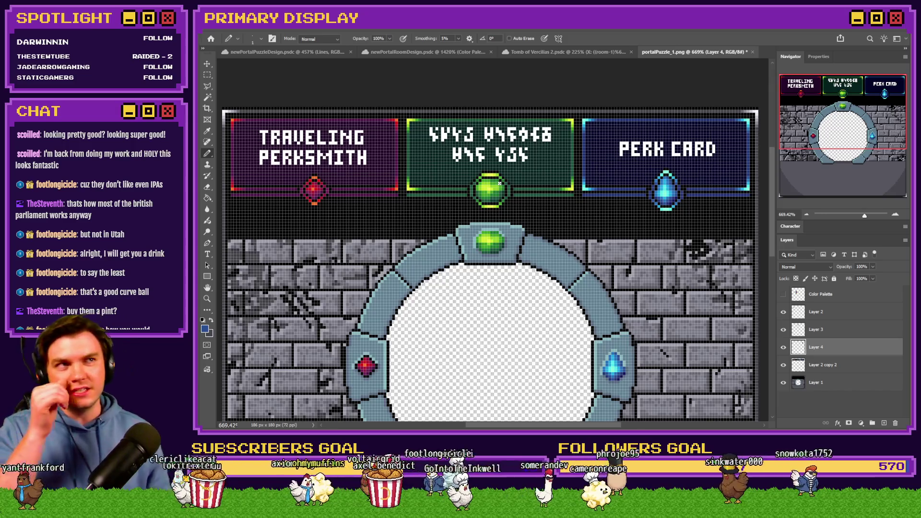
{"action": "scroll", "coordinate": [499, 184], "scroll_direction": "down", "scroll_amount": 2}
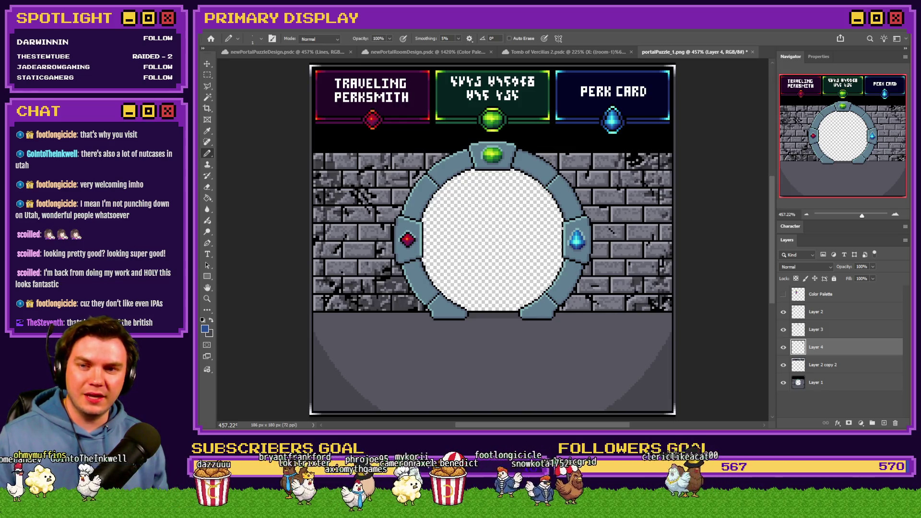
{"action": "scroll", "coordinate": [562, 229], "scroll_direction": "up", "scroll_amount": 2}
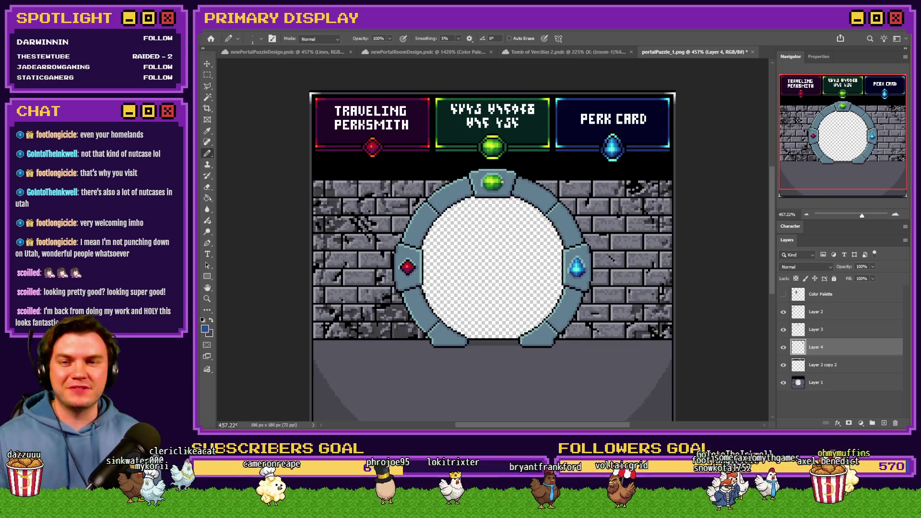
Select Layer 2 through Layer 4 and merge them into a single Layer 4
{"action": "left_click", "coordinate": [837, 316]}
{"action": "key", "text": "Delete"}
{"action": "key", "text": "Delete"}
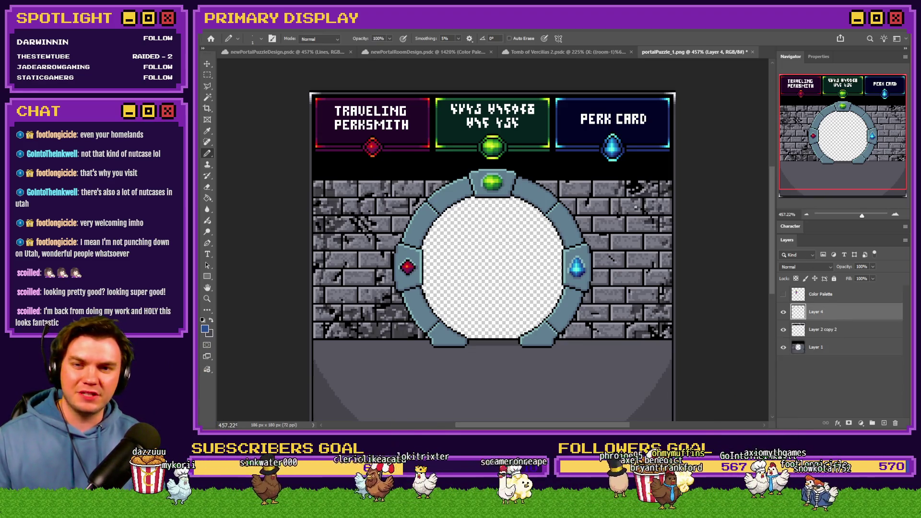
{"action": "scroll", "coordinate": [626, 171], "scroll_direction": "up", "scroll_amount": 5}
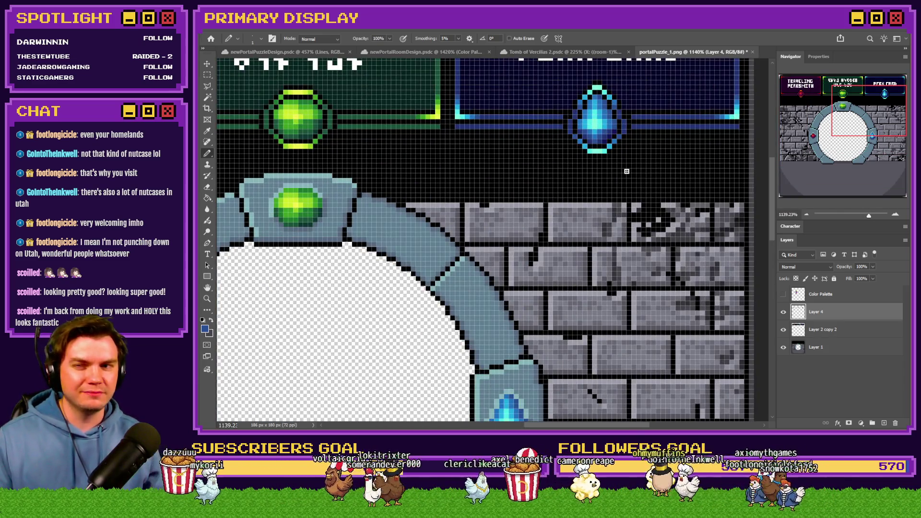
{"action": "scroll", "coordinate": [627, 172], "scroll_direction": "up", "scroll_amount": 1}
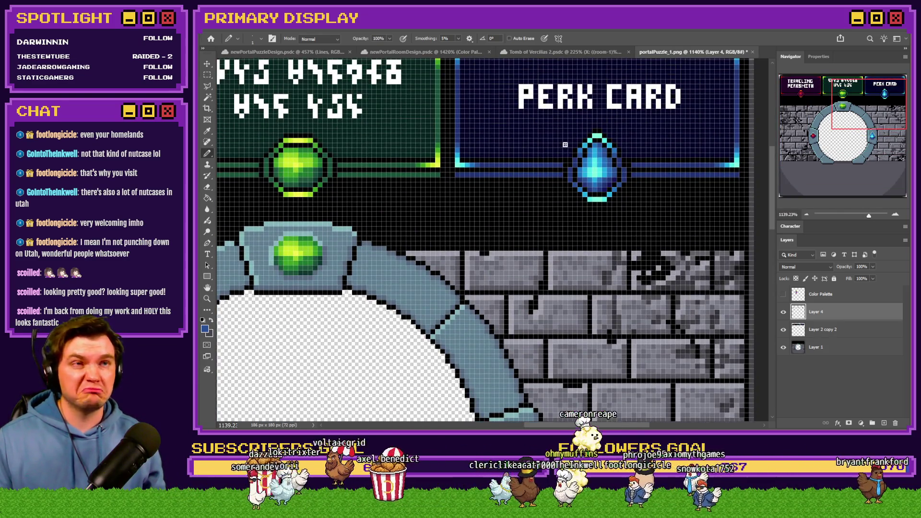
{"action": "scroll", "coordinate": [565, 145], "scroll_direction": "up", "scroll_amount": 5}
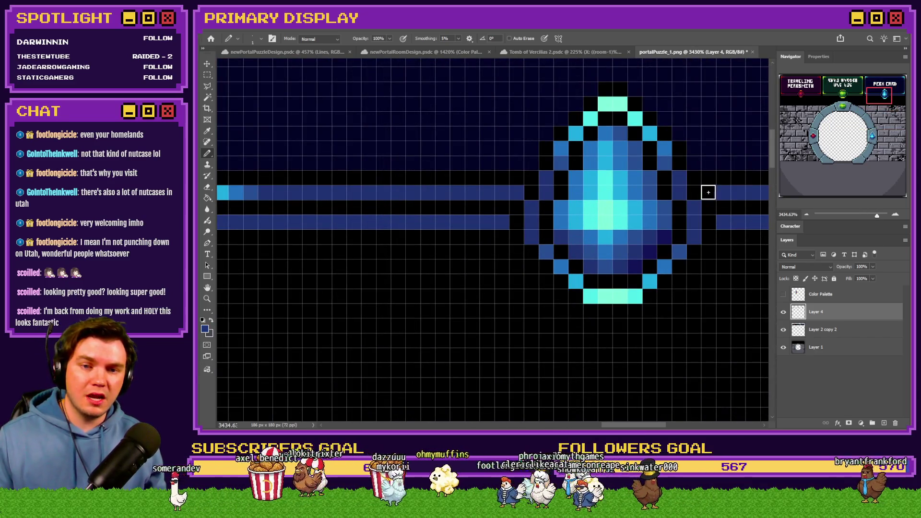
{"action": "scroll", "coordinate": [708, 193], "scroll_direction": "down", "scroll_amount": 10}
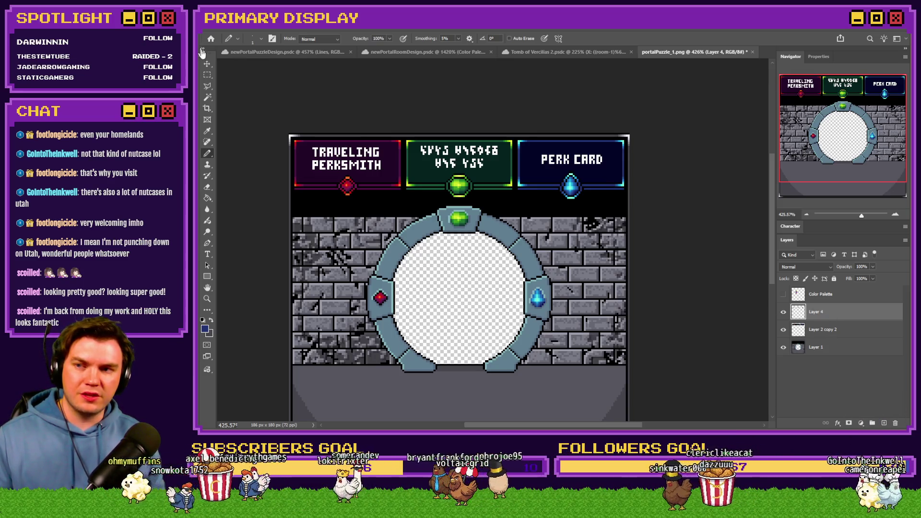
{"action": "key", "text": "m"}
{"action": "scroll", "coordinate": [566, 162], "scroll_direction": "up", "scroll_amount": 8}
Select the PERK CARD title on Layer 2 copy 2 and shift it a few pixels higher
{"action": "mouse_move", "coordinate": [348, 136]}
{"action": "left_mouse_down"}
{"action": "mouse_move", "coordinate": [623, 168]}
{"action": "mouse_move", "coordinate": [667, 184]}
{"action": "left_mouse_up"}
{"action": "key", "text": "ctrl+c"}
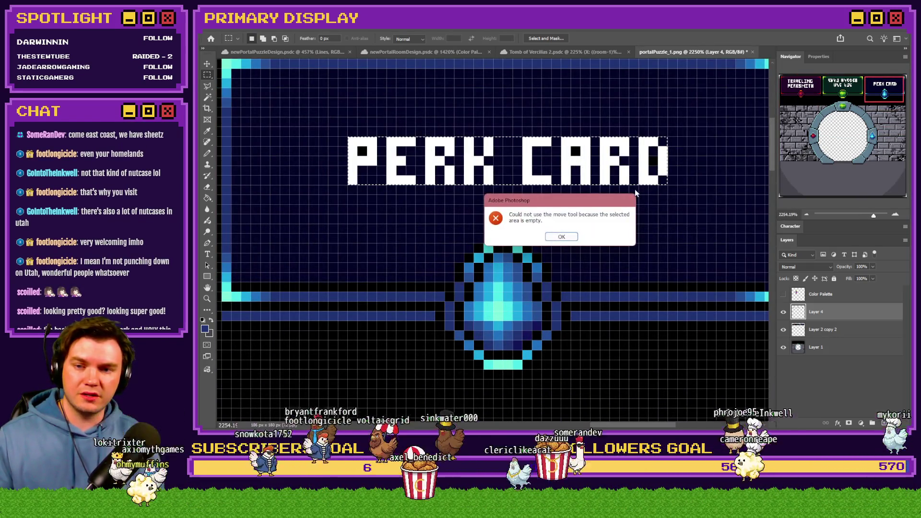
{"action": "left_click", "coordinate": [559, 237]}
{"action": "left_click", "coordinate": [826, 323]}
{"action": "mouse_move", "coordinate": [614, 157]}
{"action": "left_mouse_down"}
{"action": "mouse_move", "coordinate": [615, 189]}
{"action": "mouse_move", "coordinate": [614, 89]}
{"action": "mouse_move", "coordinate": [614, 155]}
{"action": "left_mouse_up"}
{"action": "key", "text": "ctrl+d"}
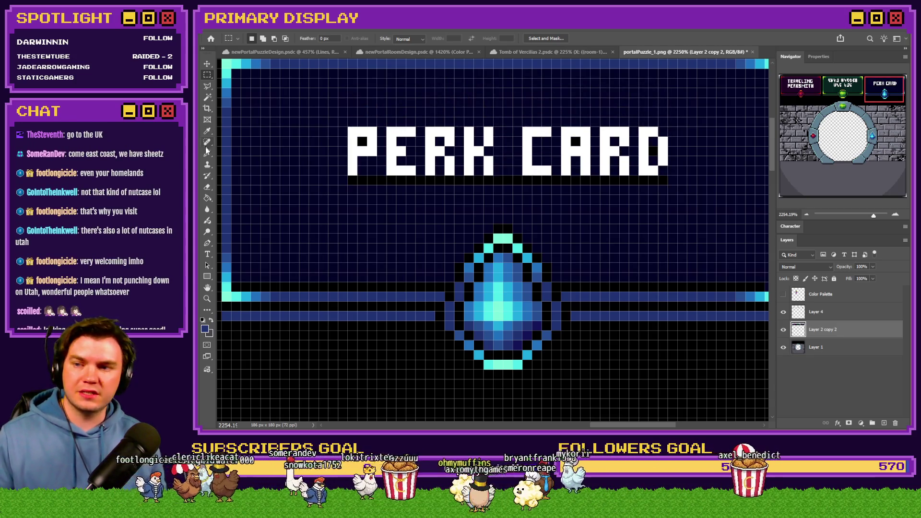
{"action": "key", "text": "b"}
{"action": "key", "text": "shift+b"}
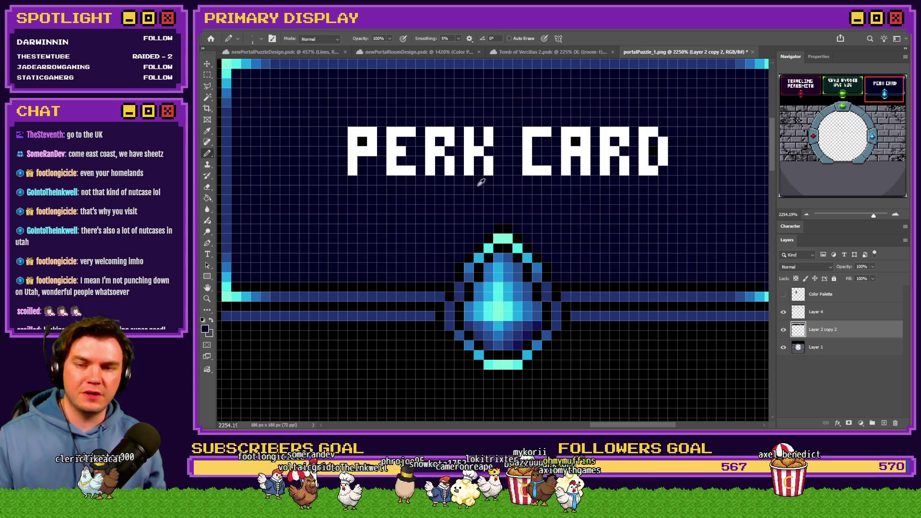
{"action": "scroll", "coordinate": [478, 181], "scroll_direction": "down", "scroll_amount": 5}
{"action": "scroll", "coordinate": [479, 177], "scroll_direction": "up", "scroll_amount": 5}
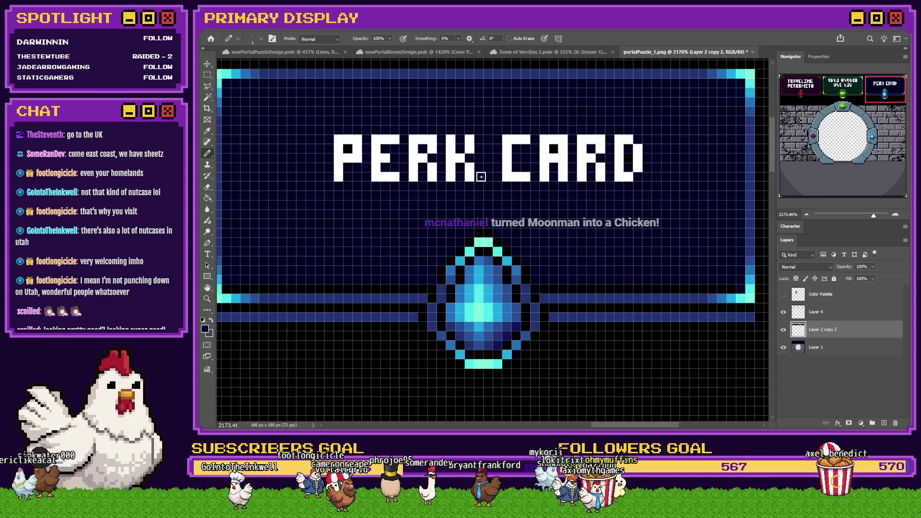
{"action": "key", "text": "ctrl+0"}
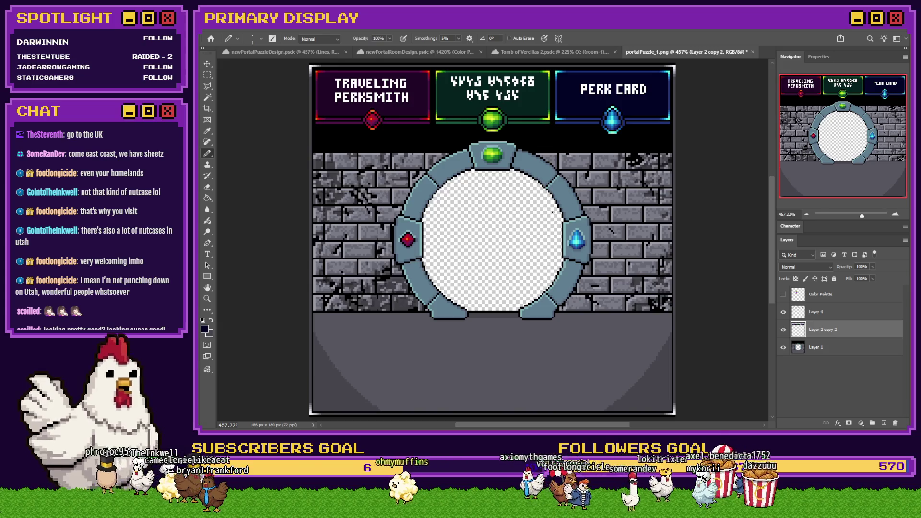
{"action": "scroll", "coordinate": [501, 101], "scroll_direction": "up", "scroll_amount": 3}
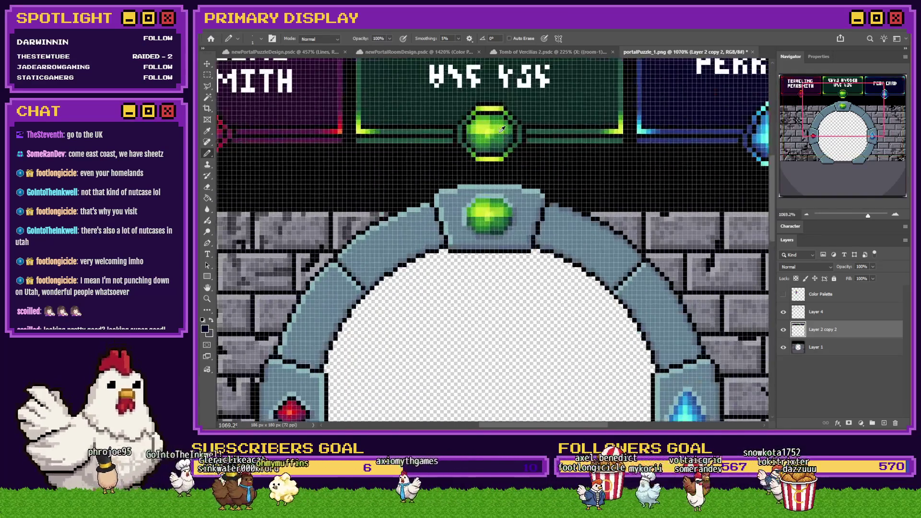
{"action": "scroll", "coordinate": [499, 132], "scroll_direction": "down", "scroll_amount": 3}
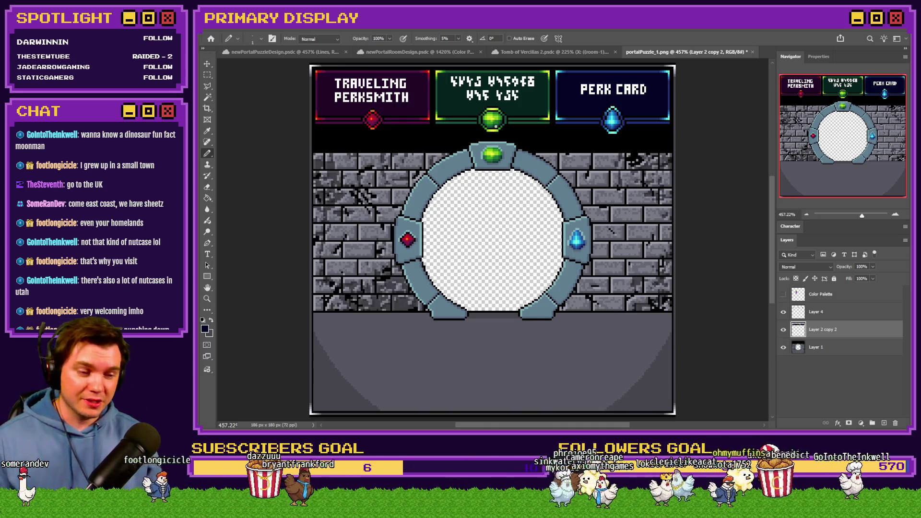
{"action": "scroll", "coordinate": [474, 142], "scroll_direction": "up", "scroll_amount": 3}
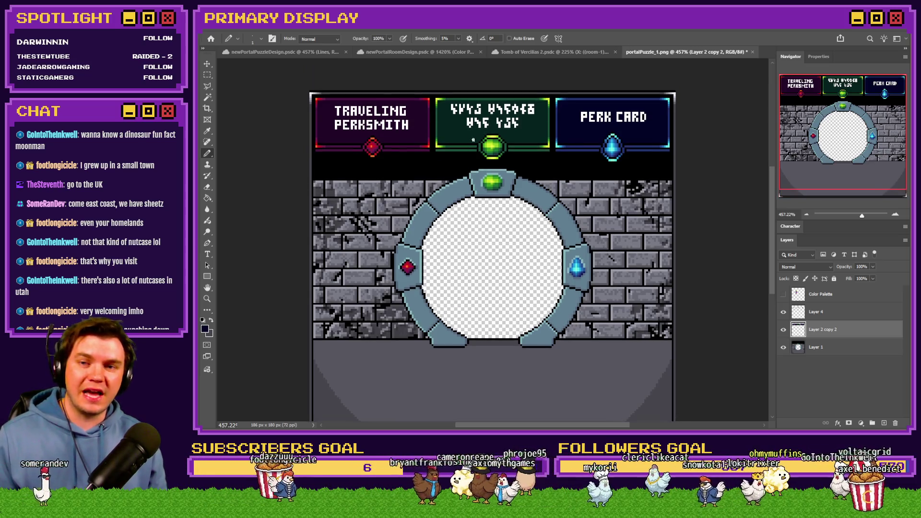
{"action": "scroll", "coordinate": [475, 144], "scroll_direction": "up", "scroll_amount": 2}
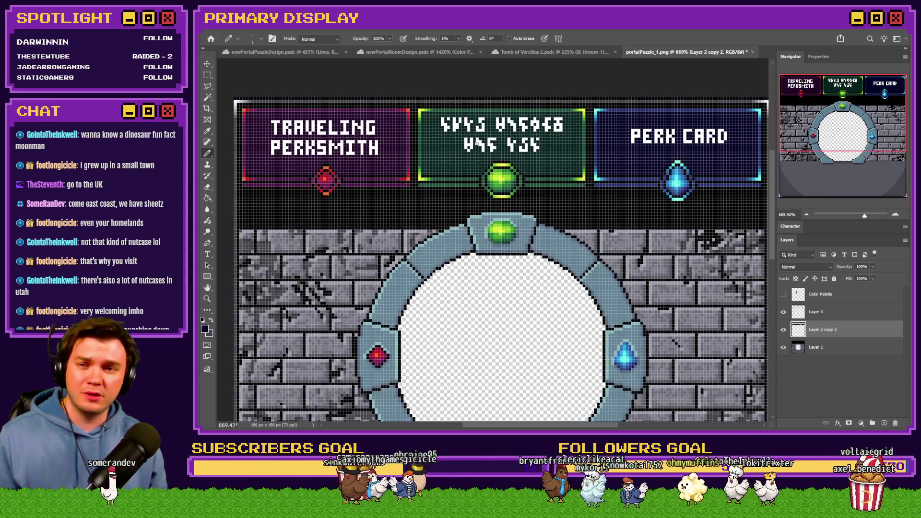
{"action": "scroll", "coordinate": [480, 148], "scroll_direction": "left", "scroll_amount": 1}
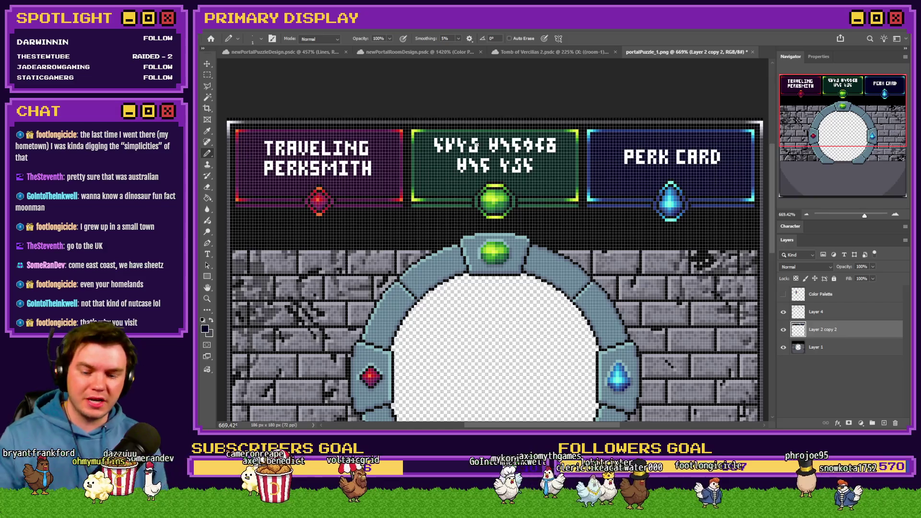
{"action": "scroll", "coordinate": [477, 144], "scroll_direction": "down", "scroll_amount": 2}
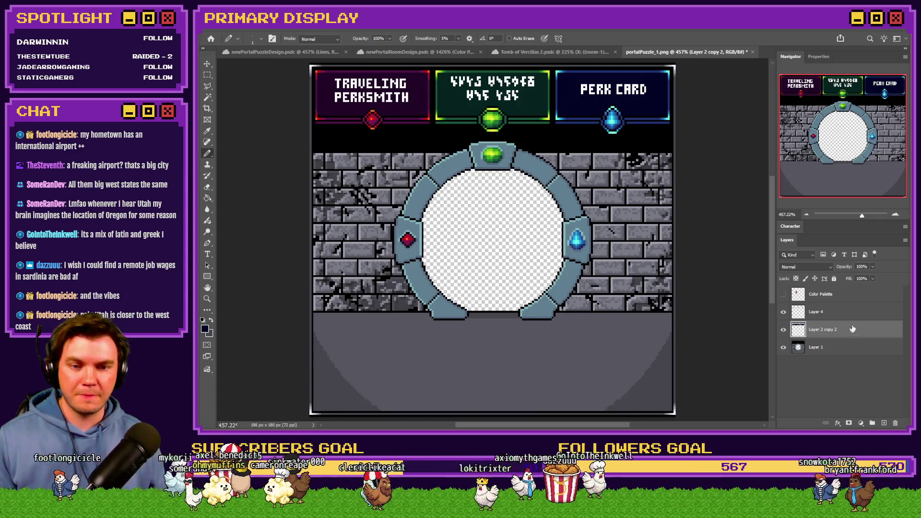
Make Layer 4 visible and merge it down into the layer below
{"action": "left_click", "coordinate": [829, 312]}
{"action": "left_click", "coordinate": [783, 312]}
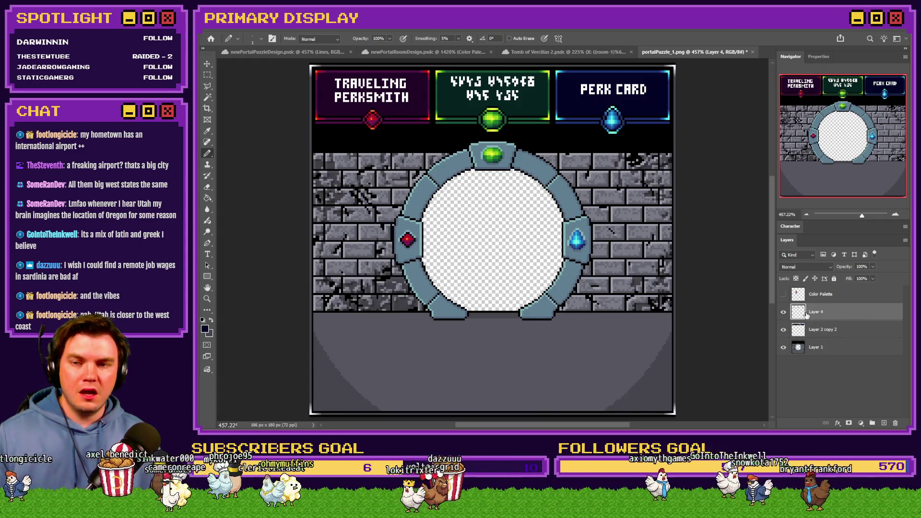
{"action": "key", "text": "ctrl+e"}
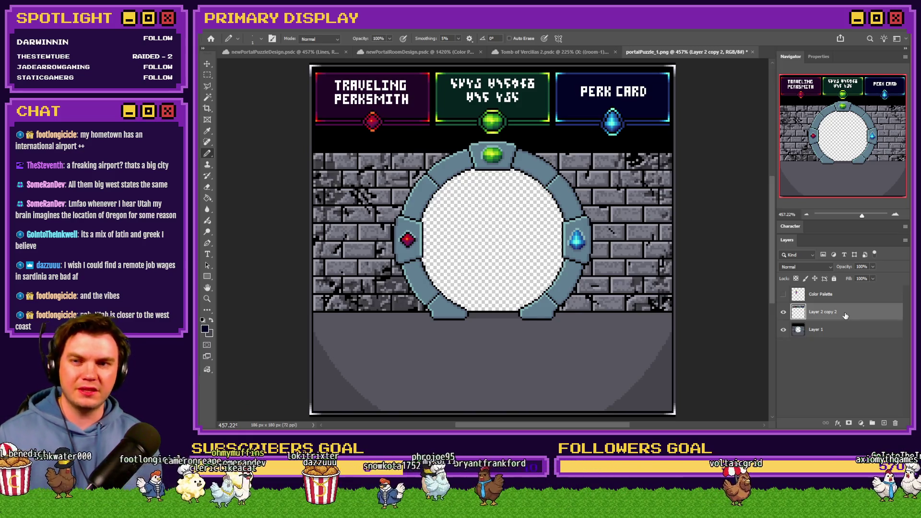
Select the Traveling Perksmith banner and nudge it one pixel right
{"action": "key", "text": "m"}
{"action": "scroll", "coordinate": [374, 121], "scroll_direction": "up", "scroll_amount": 5}
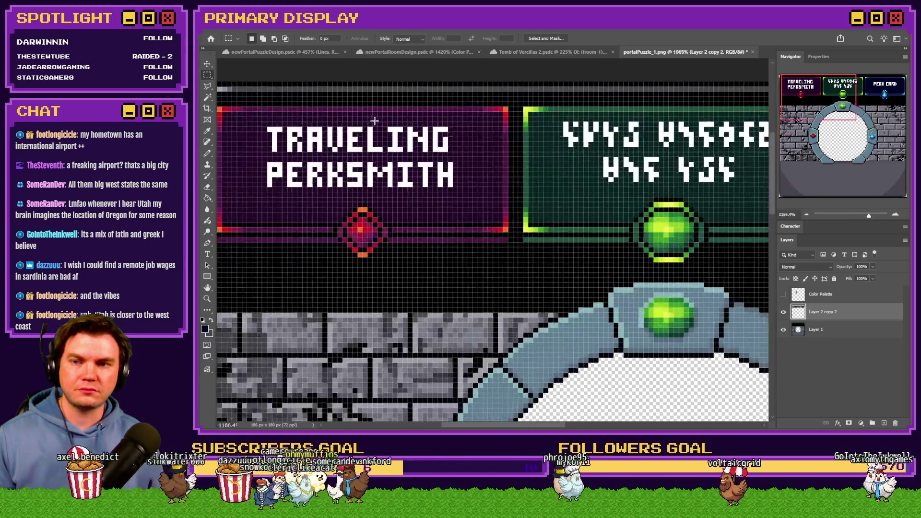
{"action": "scroll", "coordinate": [259, 115], "scroll_direction": "left", "scroll_amount": 2}
{"action": "left_click_drag", "start_coordinate": [247, 102], "coordinate": [545, 266]}
{"action": "key", "text": "ctrl+Right"}
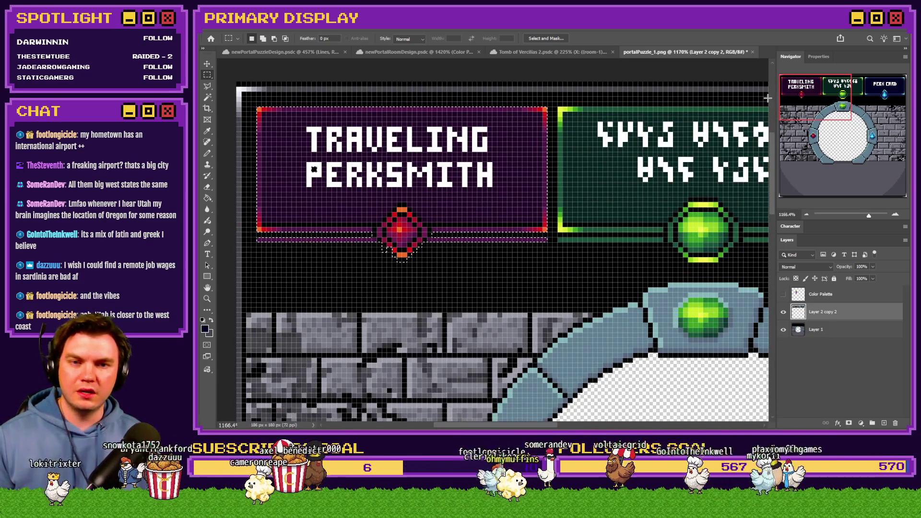
Select the Perk Card banner, nudge it one pixel left, and fit the image on screen
{"action": "scroll", "coordinate": [767, 98], "scroll_direction": "right", "scroll_amount": 10}
{"action": "scroll", "coordinate": [768, 98], "scroll_direction": "right", "scroll_amount": 1}
{"action": "left_click_drag", "start_coordinate": [746, 95], "coordinate": [461, 287]}
{"action": "key", "text": "ctrl+Left"}
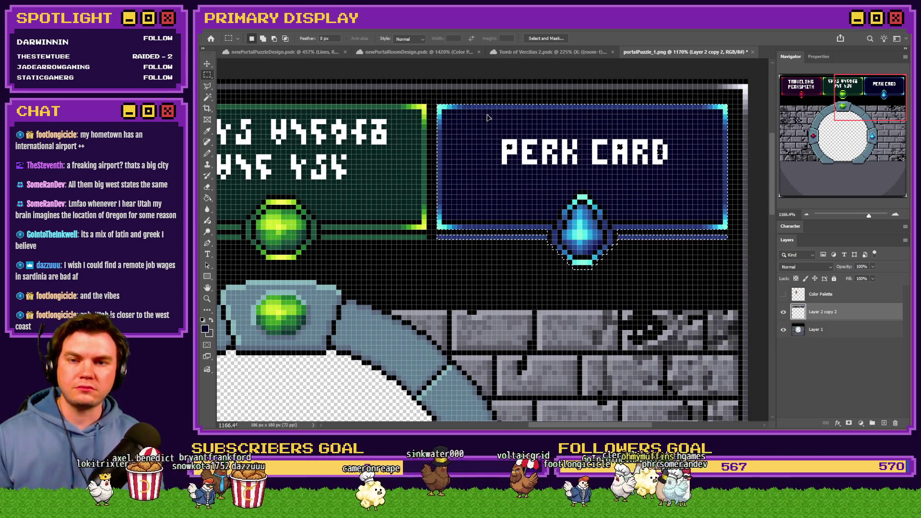
{"action": "scroll", "coordinate": [488, 118], "scroll_direction": "down", "scroll_amount": 5}
{"action": "scroll", "coordinate": [437, 107], "scroll_direction": "up", "scroll_amount": 1}
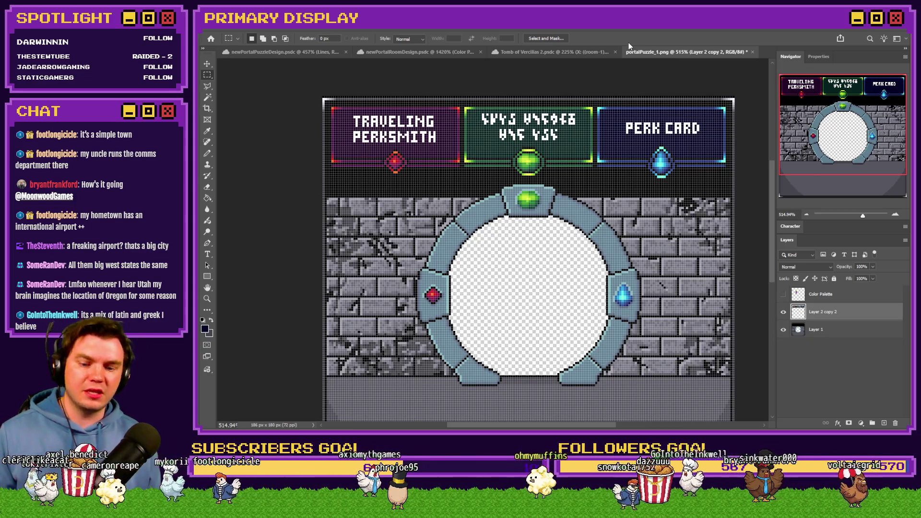
{"action": "key", "text": "ctrl+0"}
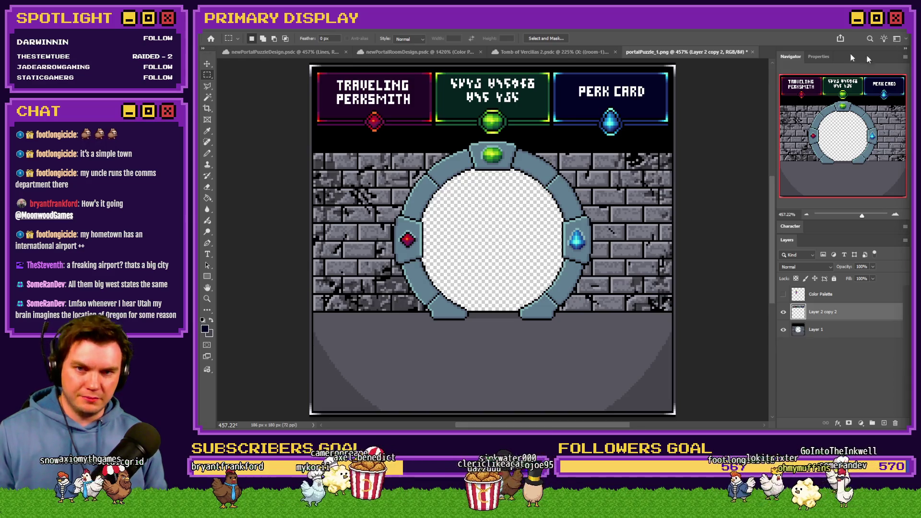
{"action": "left_click", "coordinate": [207, 153]}
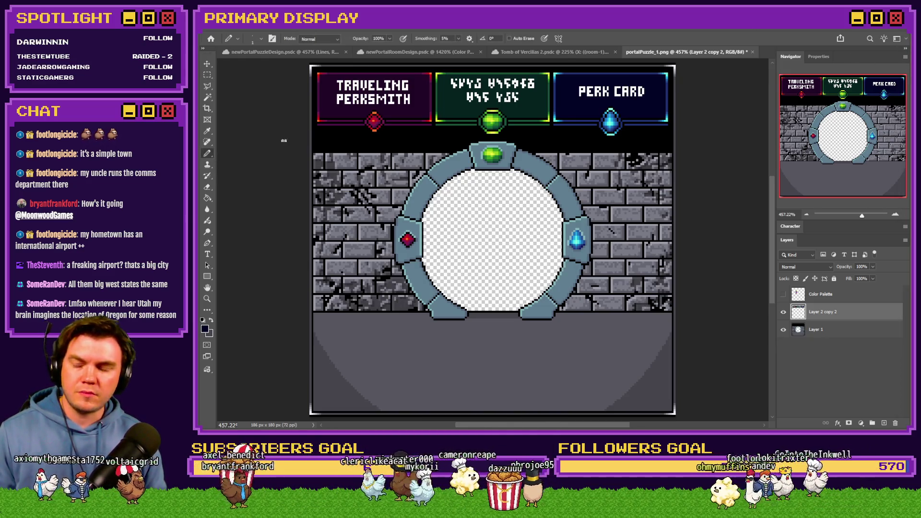
Switch the Pencil to a larger 6px square brush
{"action": "scroll", "coordinate": [283, 140], "scroll_direction": "up", "scroll_amount": 5}
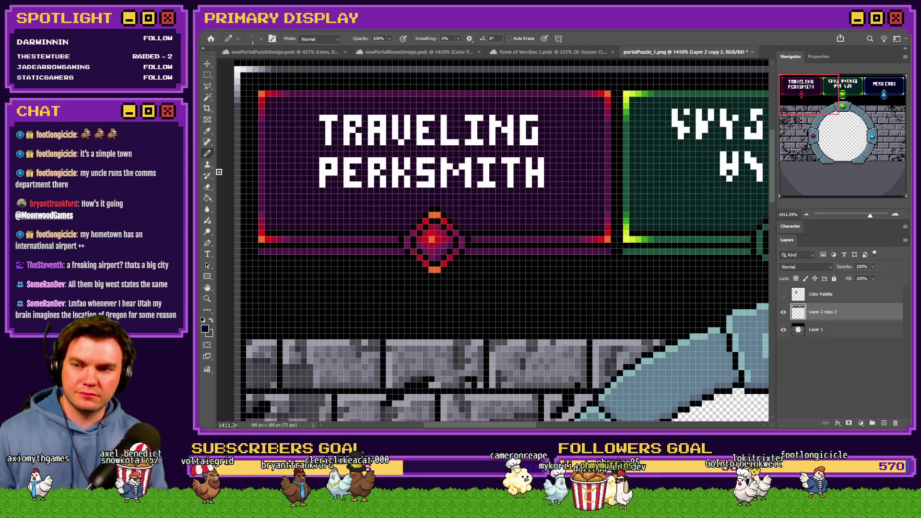
{"action": "right_click", "coordinate": [312, 145]}
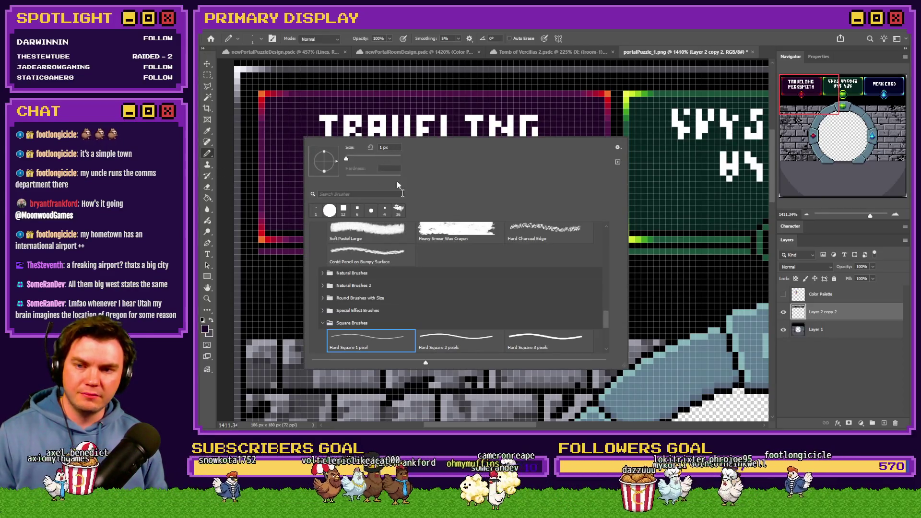
{"action": "scroll", "coordinate": [456, 307], "scroll_direction": "down", "scroll_amount": 2}
{"action": "left_click", "coordinate": [545, 331]}
{"action": "left_click", "coordinate": [303, 133]}
Paint over the TRAVELING PERKSMITH lettering, the green panel's runes, and the PERK CARD lettering
{"action": "mouse_move", "coordinate": [303, 133]}
{"action": "left_mouse_down"}
{"action": "mouse_move", "coordinate": [421, 130]}
{"action": "mouse_move", "coordinate": [547, 163]}
{"action": "mouse_move", "coordinate": [373, 174]}
{"action": "mouse_move", "coordinate": [309, 190]}
{"action": "left_mouse_up"}
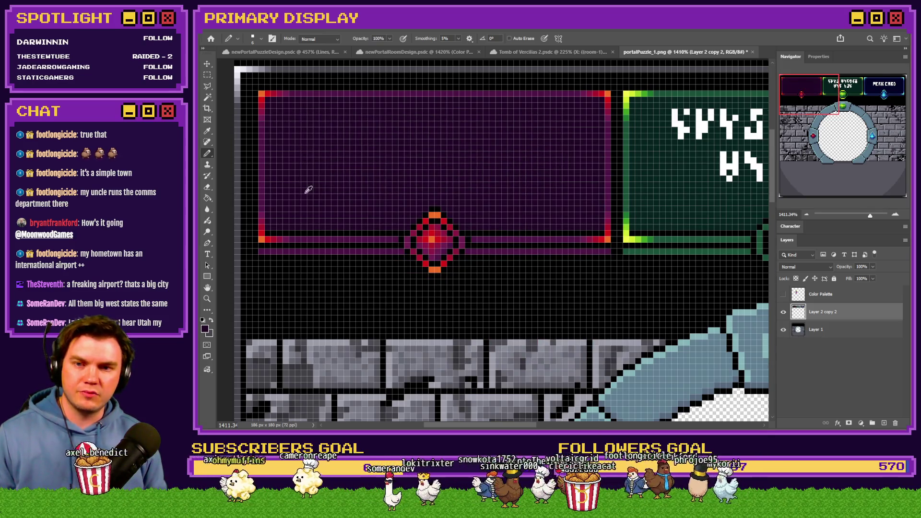
{"action": "scroll", "coordinate": [309, 190], "scroll_direction": "right", "scroll_amount": 5}
{"action": "left_click_drag", "start_coordinate": [581, 153], "coordinate": [374, 157]}
{"action": "left_click_drag", "start_coordinate": [399, 188], "coordinate": [547, 191]}
{"action": "scroll", "coordinate": [546, 191], "scroll_direction": "right", "scroll_amount": 5}
{"action": "mouse_move", "coordinate": [673, 167]}
{"action": "left_mouse_down"}
{"action": "mouse_move", "coordinate": [485, 173]}
{"action": "mouse_move", "coordinate": [555, 154]}
{"action": "left_mouse_up"}
{"action": "key", "text": "ctrl+0"}
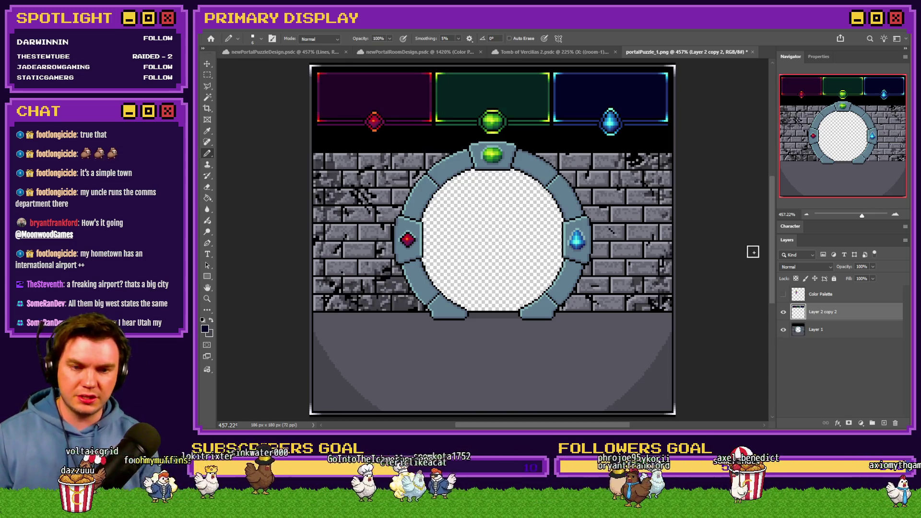
Flatten the image and upscale it to 400% with Image Size, then go to RPG Maker
{"action": "key", "text": "ctrl+e"}
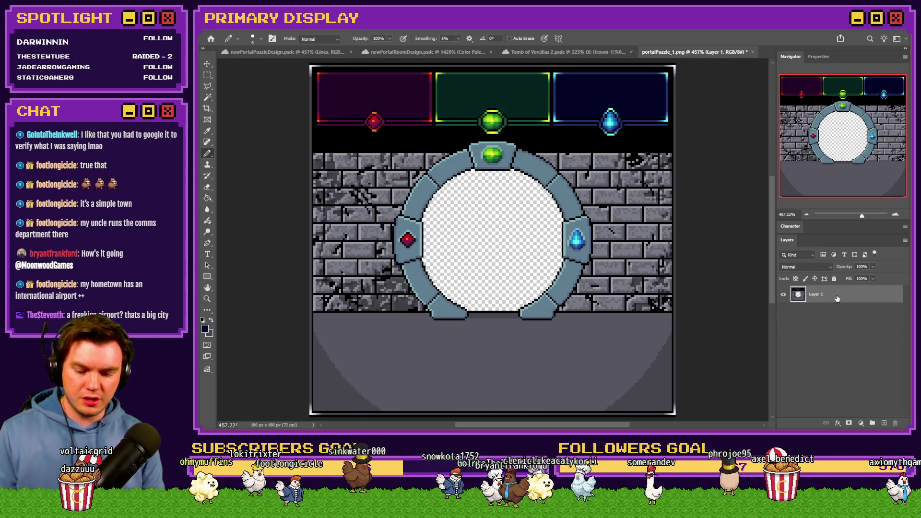
{"action": "key", "text": "ctrl+alt+i"}
{"action": "type", "text": "400"}
{"action": "key", "text": "Return"}
{"action": "key", "text": "ctrl+0"}
{"action": "key", "text": "alt+Tab"}
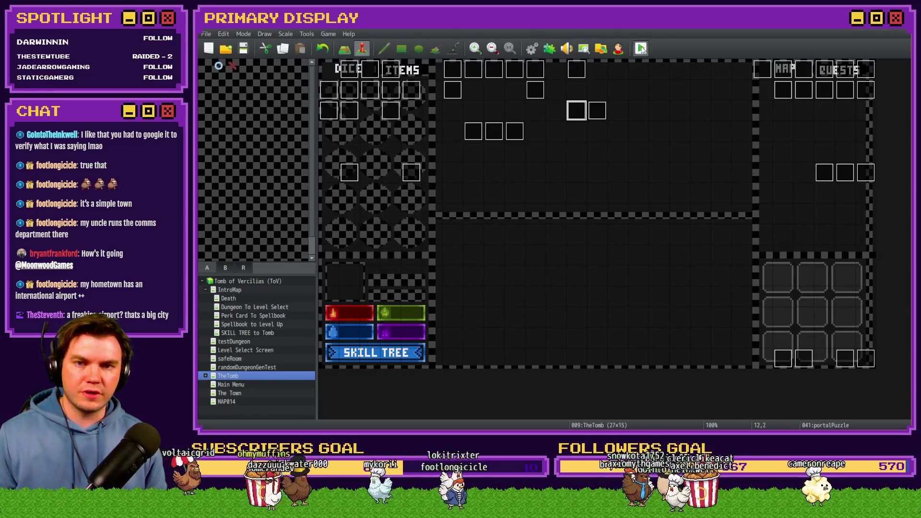
Launch a playtest, take the Spiked Pauldron perk card, and walk toward the wooden door
{"action": "left_click", "coordinate": [641, 48]}
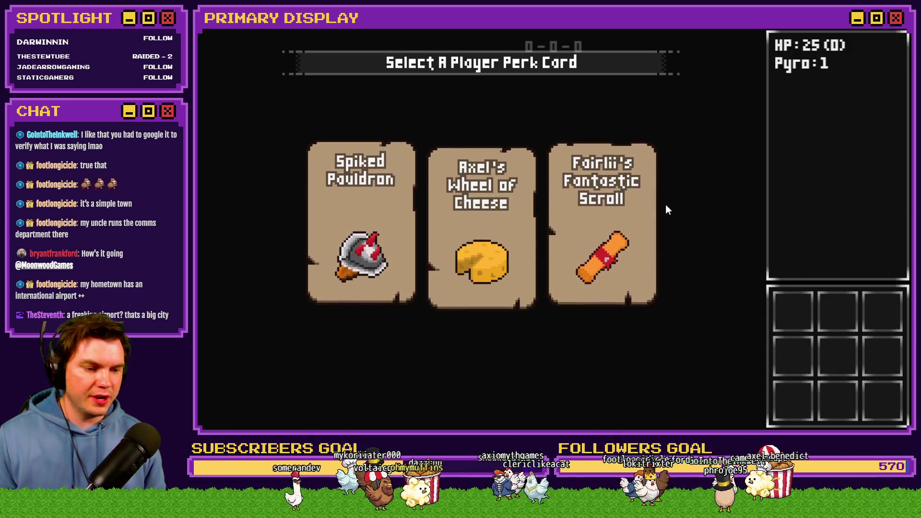
{"action": "left_click", "coordinate": [385, 251]}
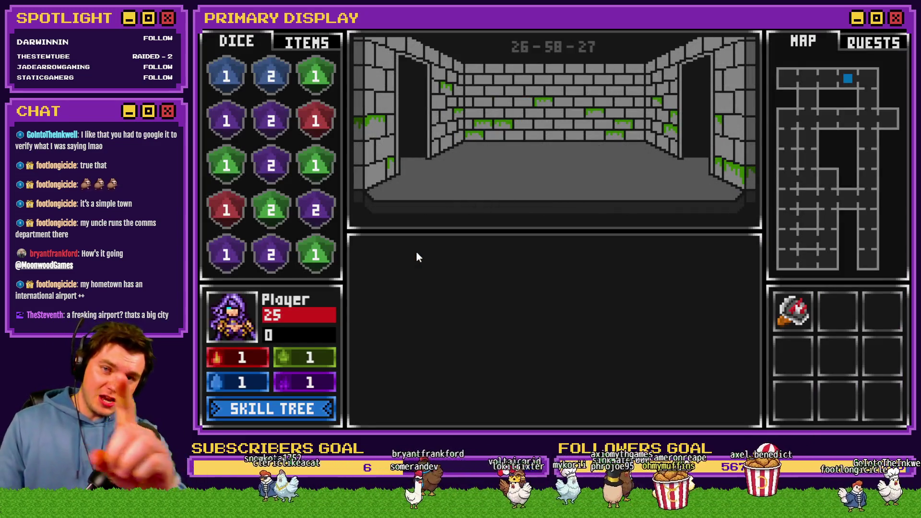
{"action": "key", "text": "w"}
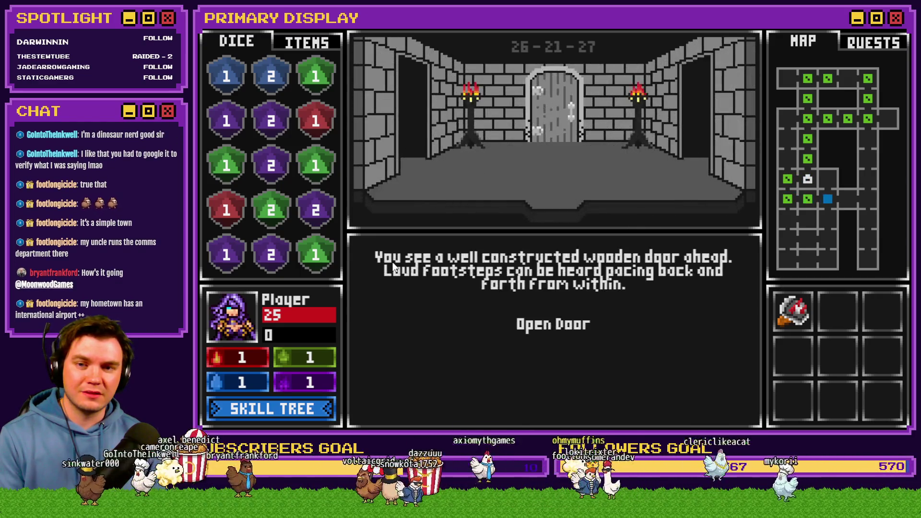
Open the wooden door and stand on the current hand against Danathar
{"action": "left_click", "coordinate": [550, 320]}
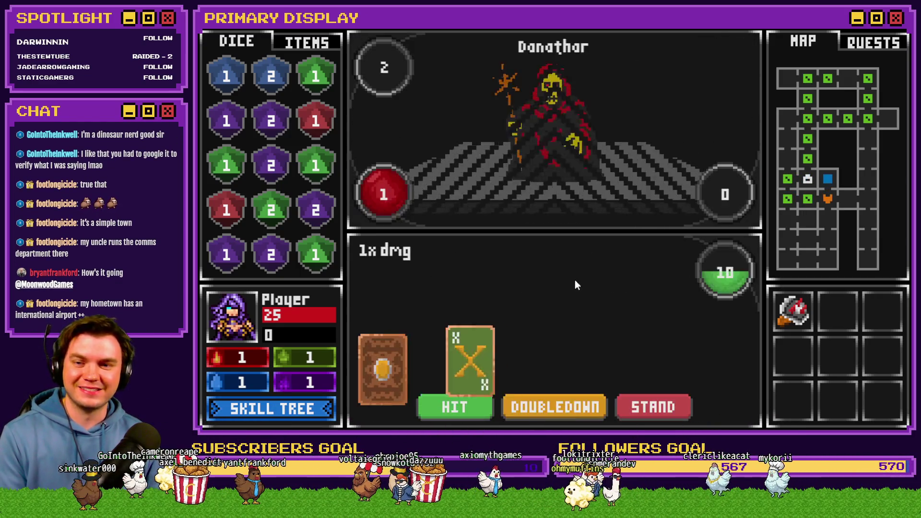
{"action": "left_click", "coordinate": [667, 410]}
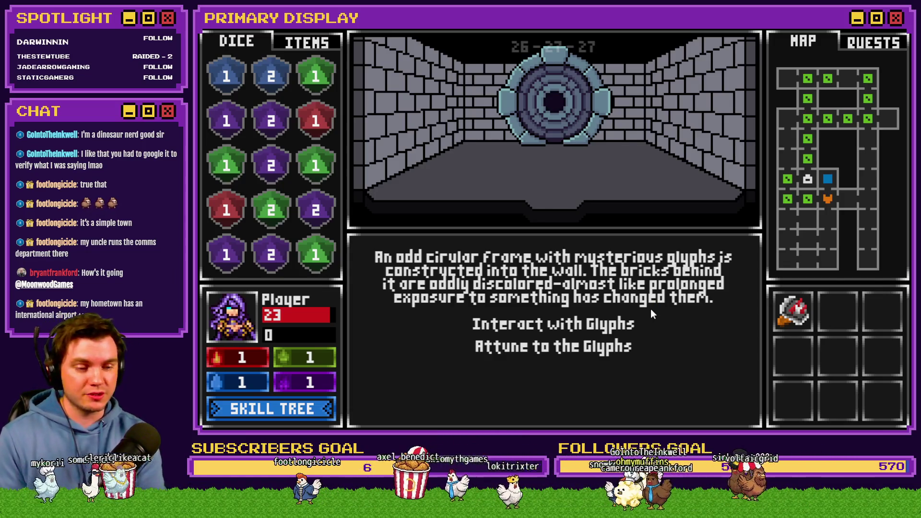
Interact with the glyphs, rotate the maze door's outer and inner rings, then press its centre knob
{"action": "left_click", "coordinate": [597, 326]}
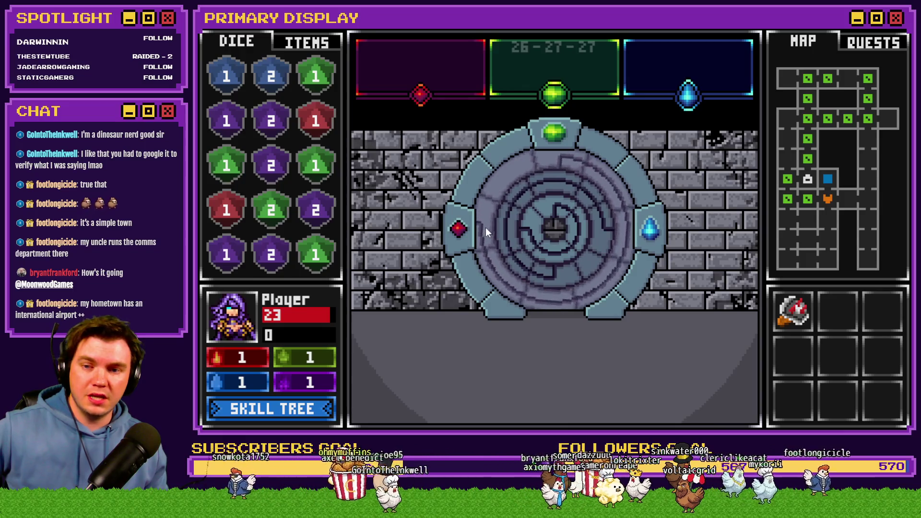
{"action": "mouse_move", "coordinate": [522, 242]}
{"action": "left_mouse_down"}
{"action": "mouse_move", "coordinate": [551, 272]}
{"action": "mouse_move", "coordinate": [523, 255]}
{"action": "mouse_move", "coordinate": [514, 218]}
{"action": "mouse_move", "coordinate": [531, 189]}
{"action": "mouse_move", "coordinate": [622, 207]}
{"action": "mouse_move", "coordinate": [620, 230]}
{"action": "mouse_move", "coordinate": [545, 215]}
{"action": "left_mouse_up"}
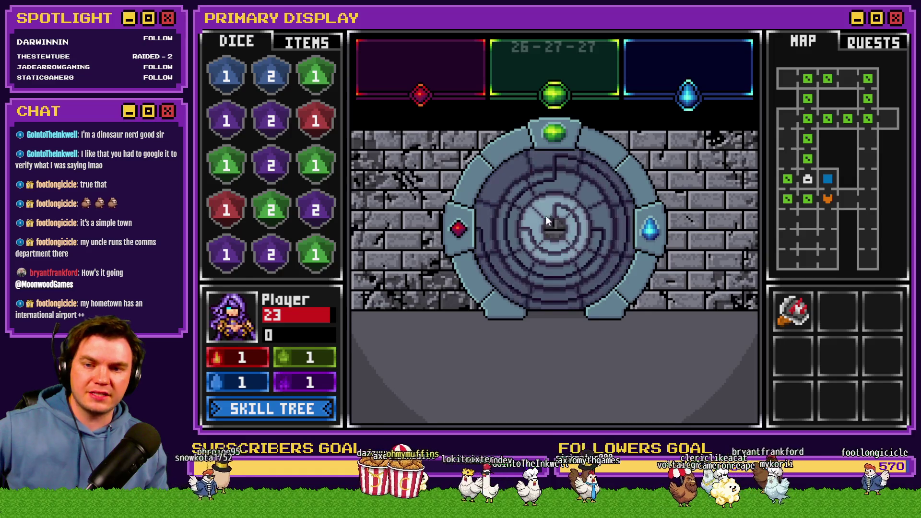
{"action": "left_click_drag", "start_coordinate": [574, 249], "coordinate": [580, 235]}
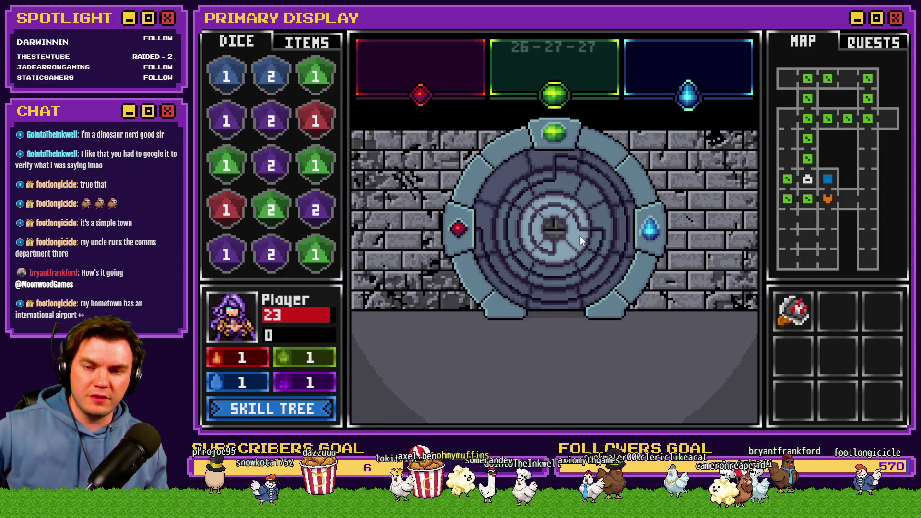
{"action": "left_click", "coordinate": [557, 227]}
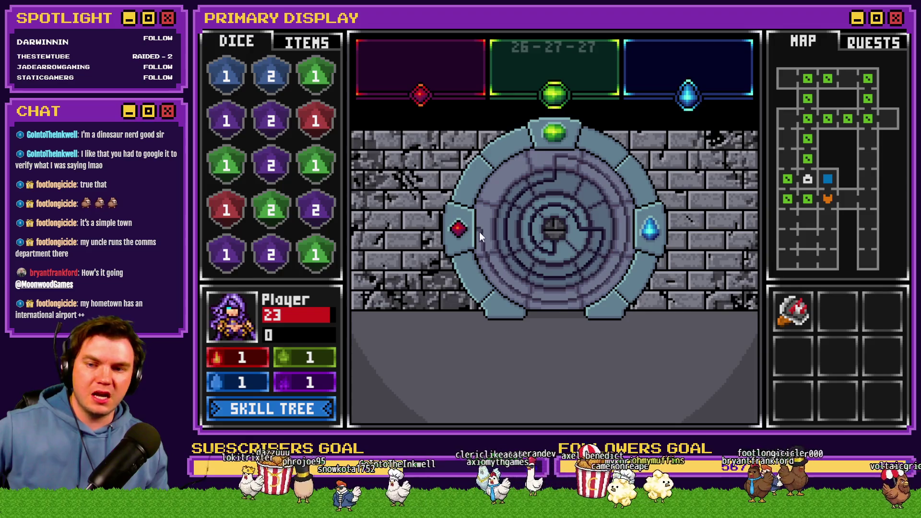
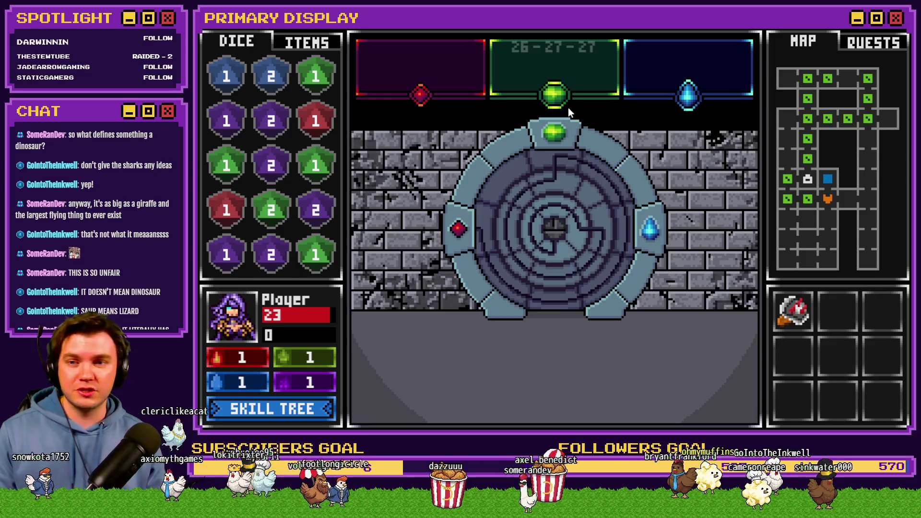
View the items inventory in the playtest, then end the playtest to return to TheTomb map
{"action": "left_click", "coordinate": [287, 42]}
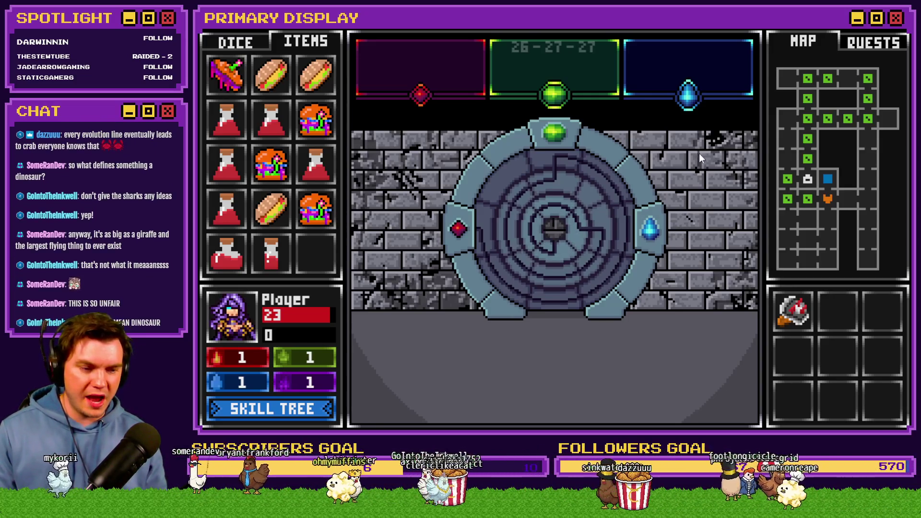
{"action": "key", "text": "alt+F4"}
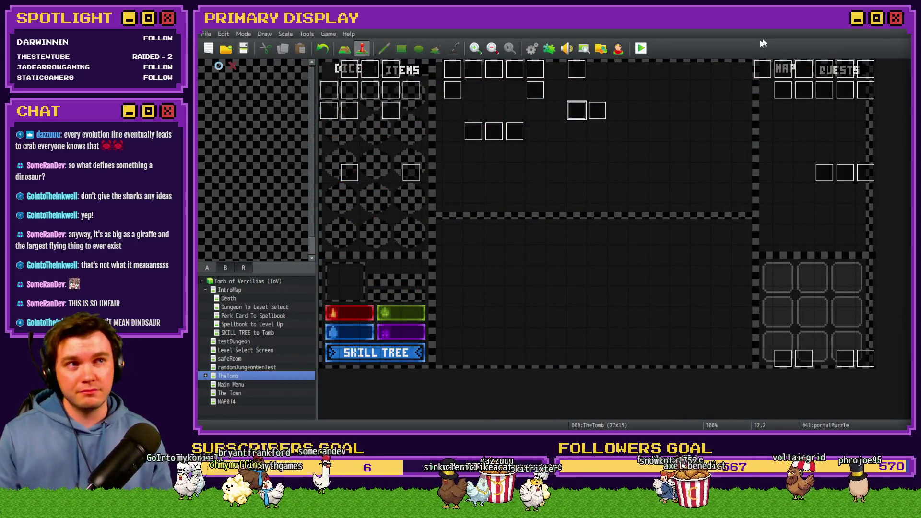
Review the commands on page 2 of the portalPuzzle event, then close it
{"action": "double_click", "coordinate": [576, 110]}
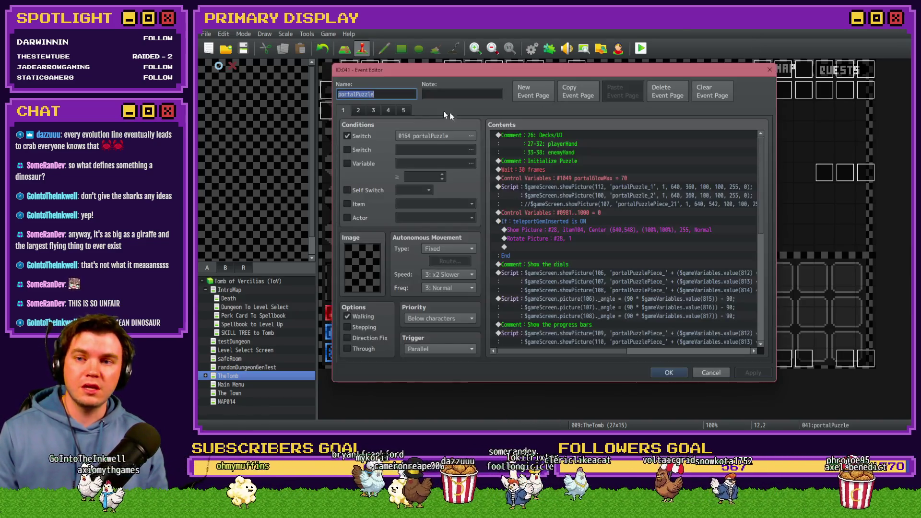
{"action": "left_click", "coordinate": [357, 111]}
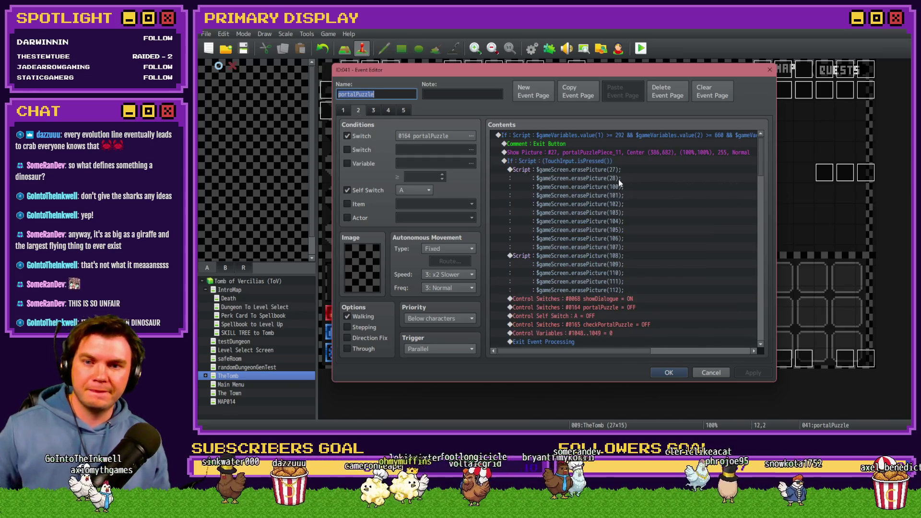
{"action": "scroll", "coordinate": [615, 189], "scroll_direction": "down", "scroll_amount": 7}
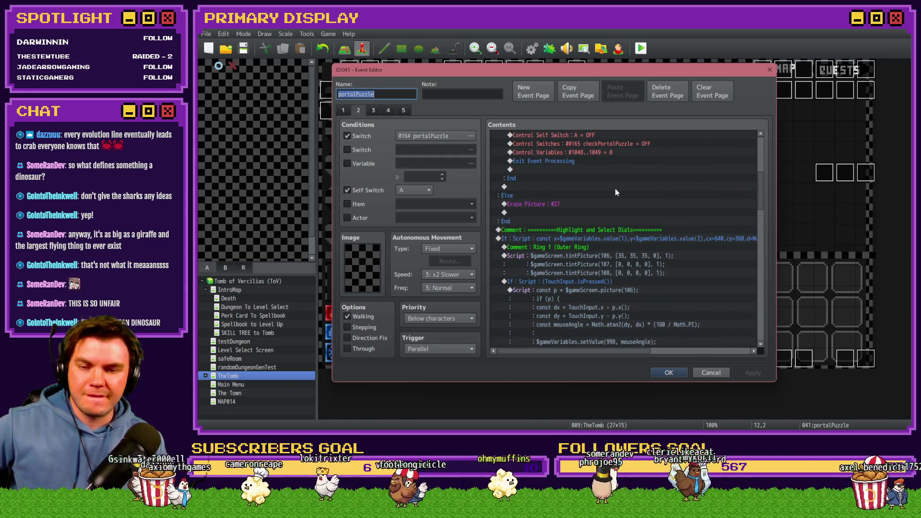
{"action": "scroll", "coordinate": [625, 229], "scroll_direction": "down", "scroll_amount": 12}
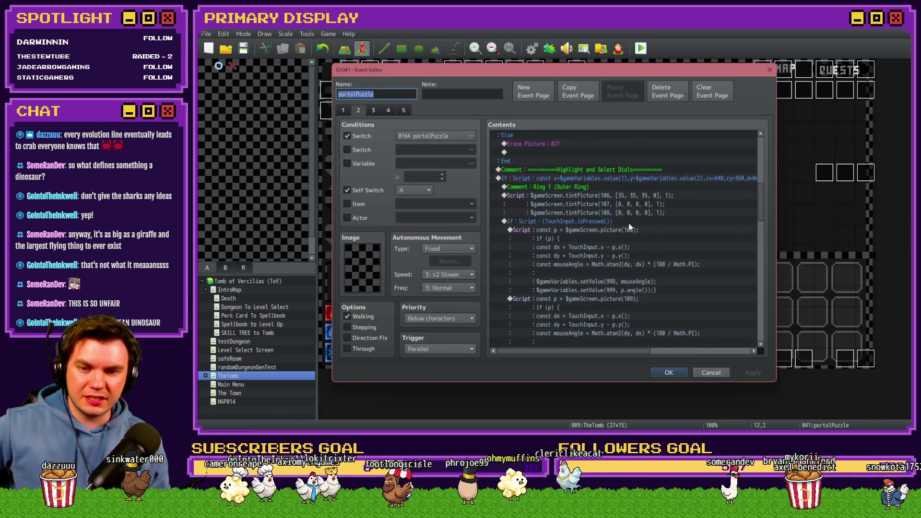
{"action": "scroll", "coordinate": [631, 228], "scroll_direction": "down", "scroll_amount": 10}
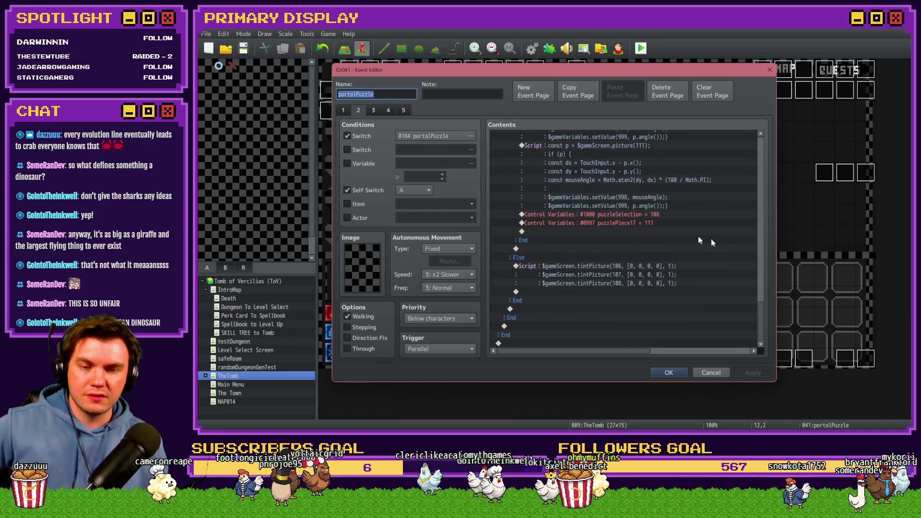
{"action": "left_click_drag", "start_coordinate": [762, 312], "coordinate": [761, 154]}
{"action": "left_click", "coordinate": [666, 372]}
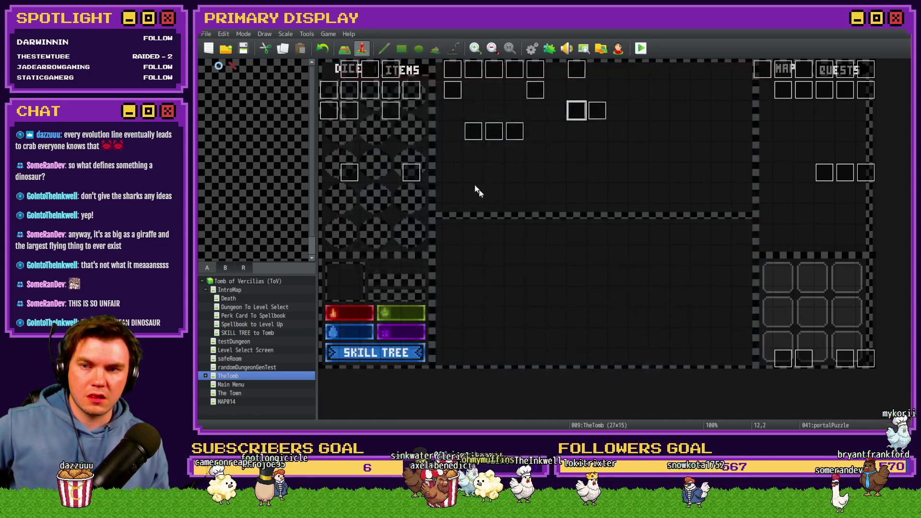
On DiceMove's item-usage page 6, select the Inserting Teleporter Gem commands through the end
{"action": "double_click", "coordinate": [366, 71]}
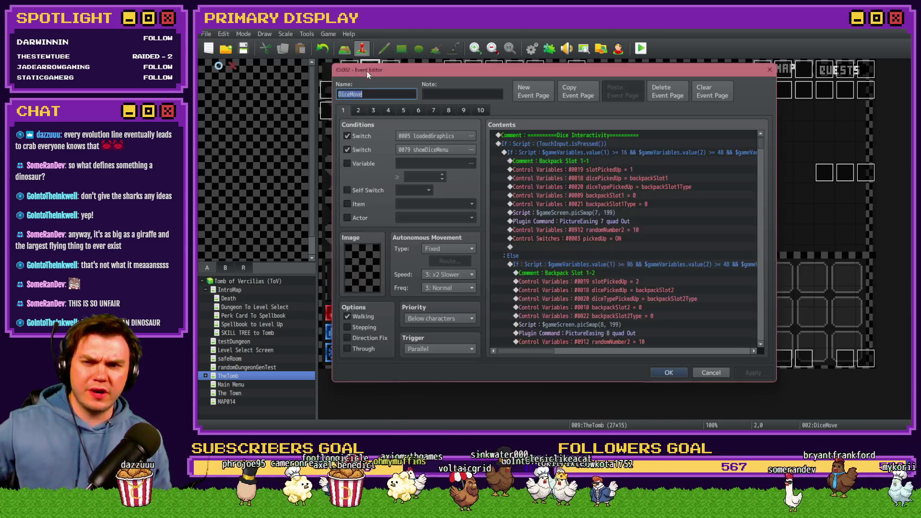
{"action": "left_click", "coordinate": [407, 109]}
{"action": "left_click", "coordinate": [417, 111]}
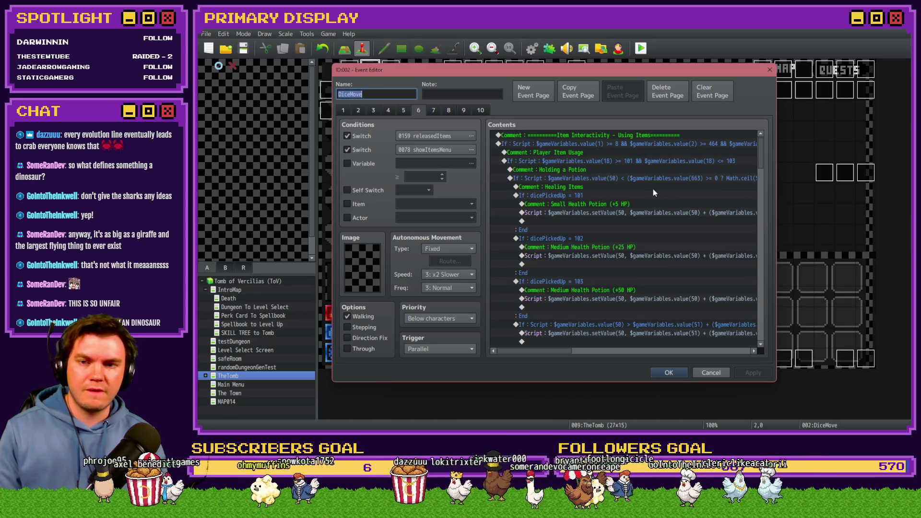
{"action": "scroll", "coordinate": [649, 189], "scroll_direction": "down", "scroll_amount": 10}
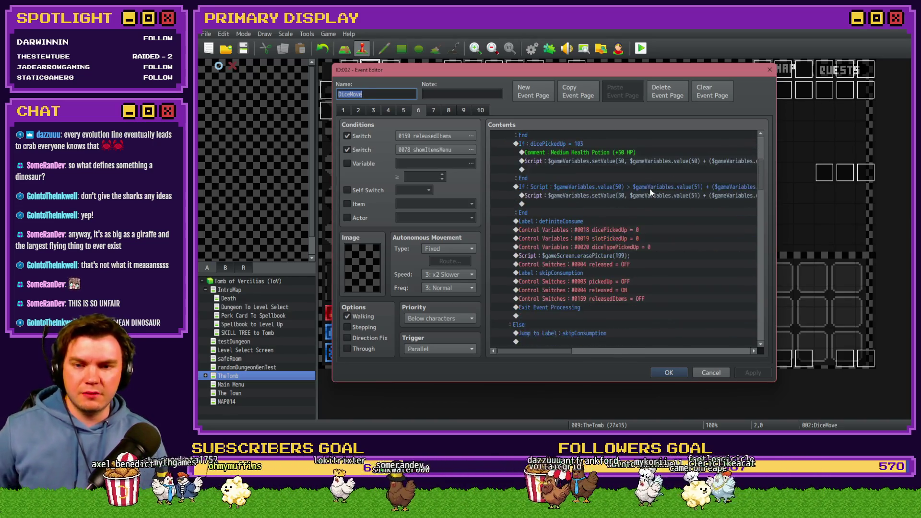
{"action": "scroll", "coordinate": [650, 188], "scroll_direction": "down", "scroll_amount": 7}
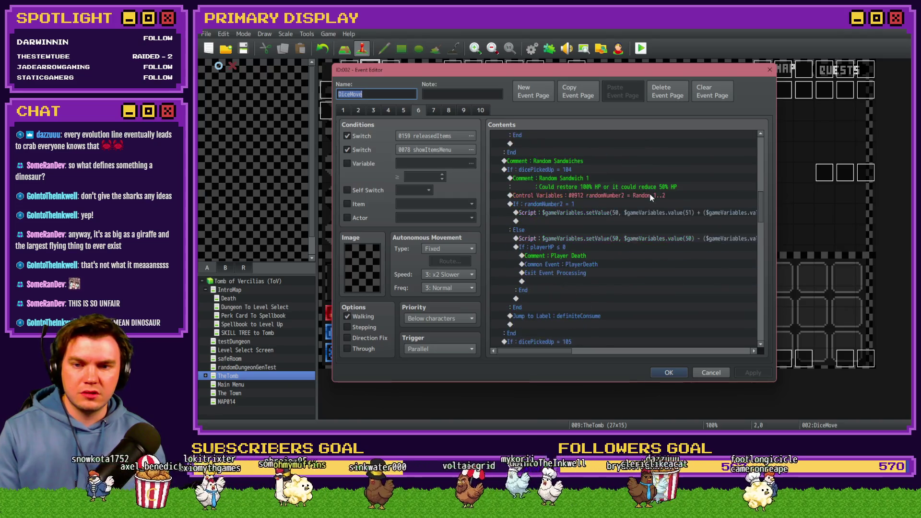
{"action": "scroll", "coordinate": [652, 196], "scroll_direction": "down", "scroll_amount": 10}
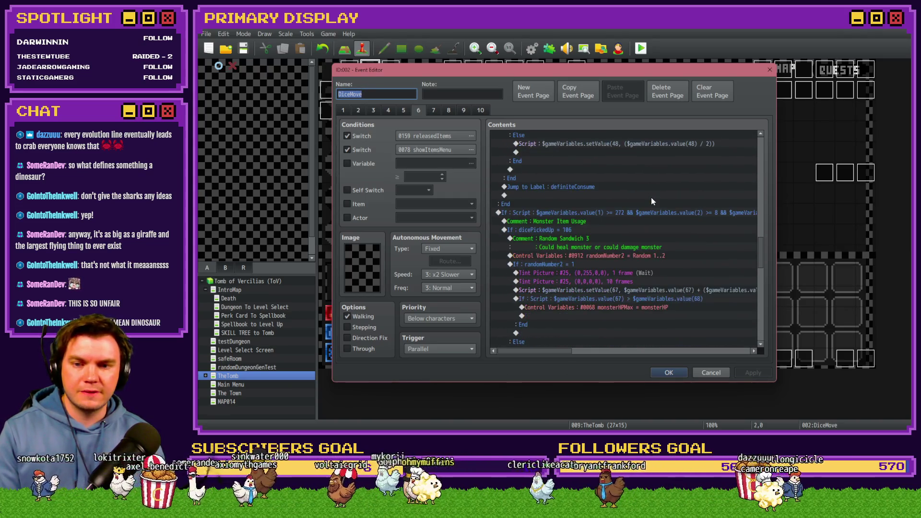
{"action": "scroll", "coordinate": [650, 197], "scroll_direction": "down", "scroll_amount": 6}
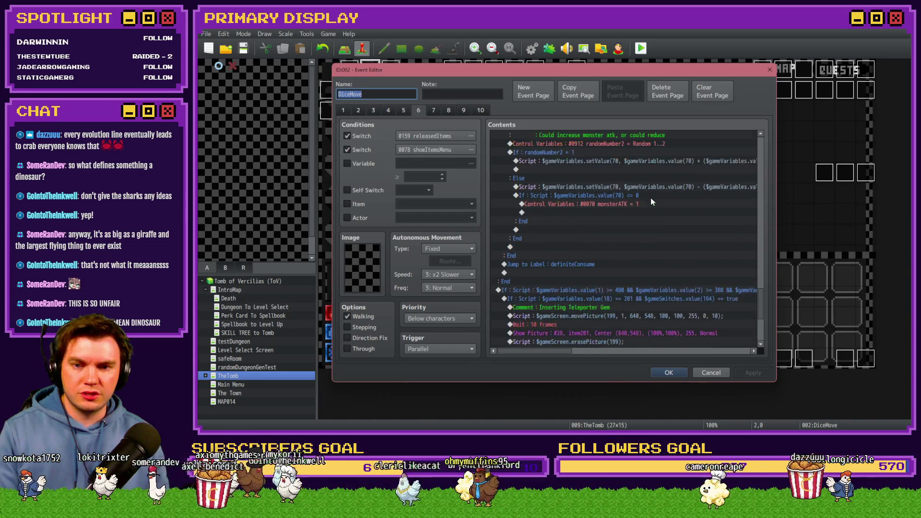
{"action": "scroll", "coordinate": [651, 198], "scroll_direction": "down", "scroll_amount": 7}
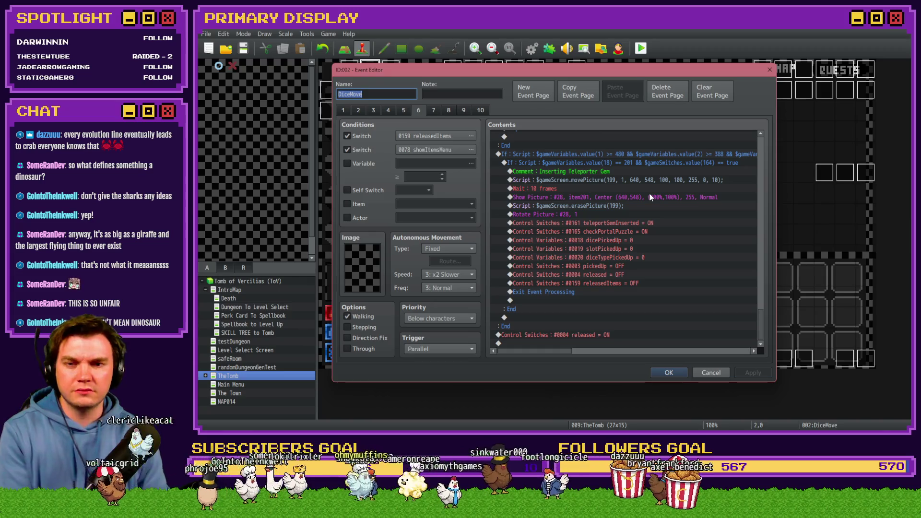
{"action": "scroll", "coordinate": [644, 188], "scroll_direction": "up", "scroll_amount": 2}
{"action": "mouse_move", "coordinate": [562, 350]}
{"action": "left_mouse_down"}
{"action": "mouse_move", "coordinate": [617, 351]}
{"action": "mouse_move", "coordinate": [568, 352]}
{"action": "left_mouse_up"}
{"action": "left_click", "coordinate": [598, 188], "text": "shift"}
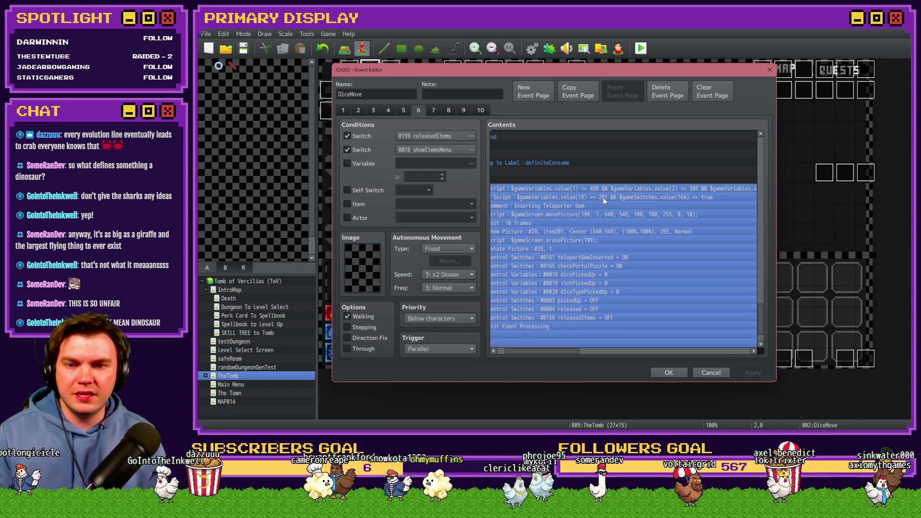
{"action": "key", "text": "alt+Tab"}
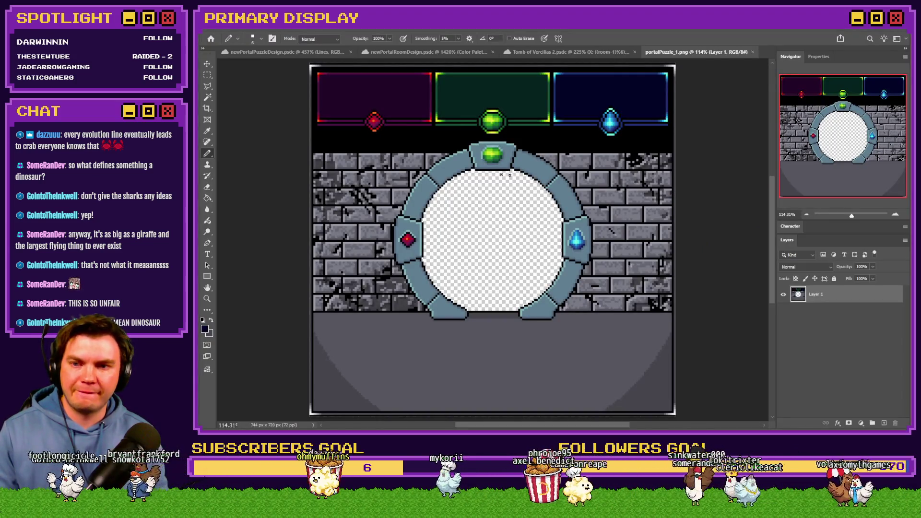
Place the inner ring piece onto the portal artwork and commit it
{"action": "key", "text": "alt+Tab"}
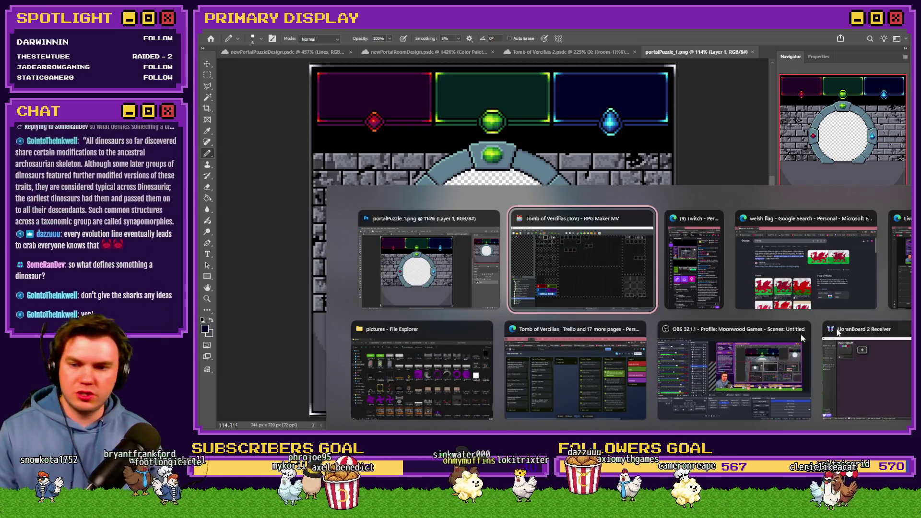
{"action": "key", "text": "Escape"}
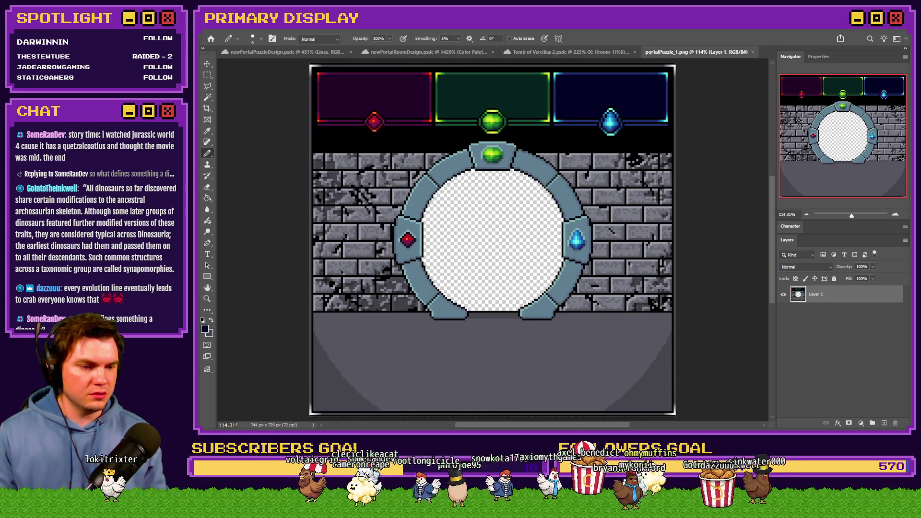
{"action": "mouse_move", "coordinate": [920, 259]}
{"action": "left_mouse_down"}
{"action": "mouse_move", "coordinate": [495, 259]}
{"action": "mouse_move", "coordinate": [469, 270]}
{"action": "left_mouse_up"}
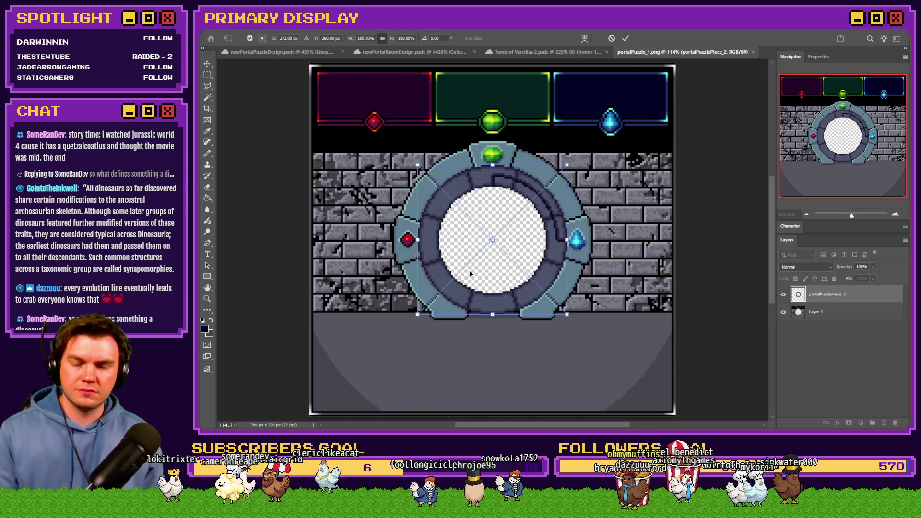
{"action": "key", "text": "Return"}
{"action": "key", "text": "Return"}
{"action": "key", "text": "Return"}
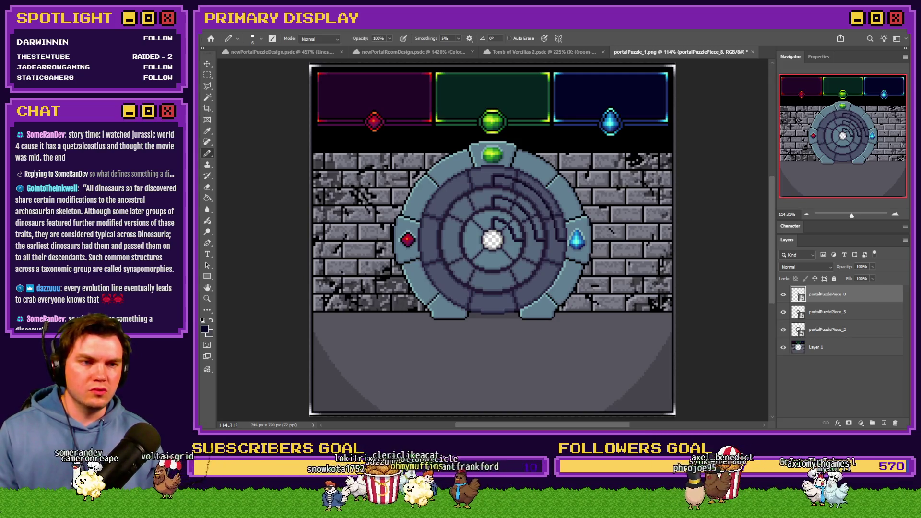
Marquee-select the portal area and widen the canvas to 1280 px
{"action": "left_click", "coordinate": [207, 74]}
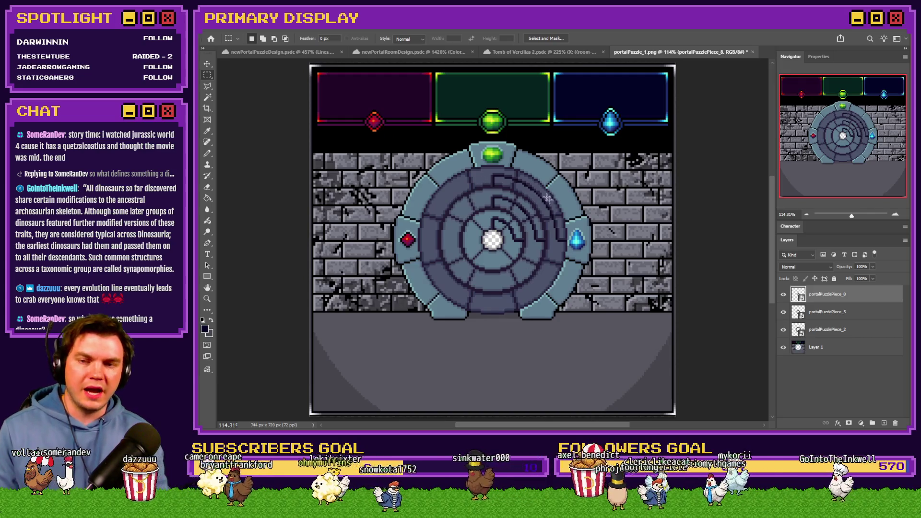
{"action": "left_click_drag", "start_coordinate": [584, 143], "coordinate": [469, 292]}
{"action": "left_click_drag", "start_coordinate": [416, 323], "coordinate": [400, 326]}
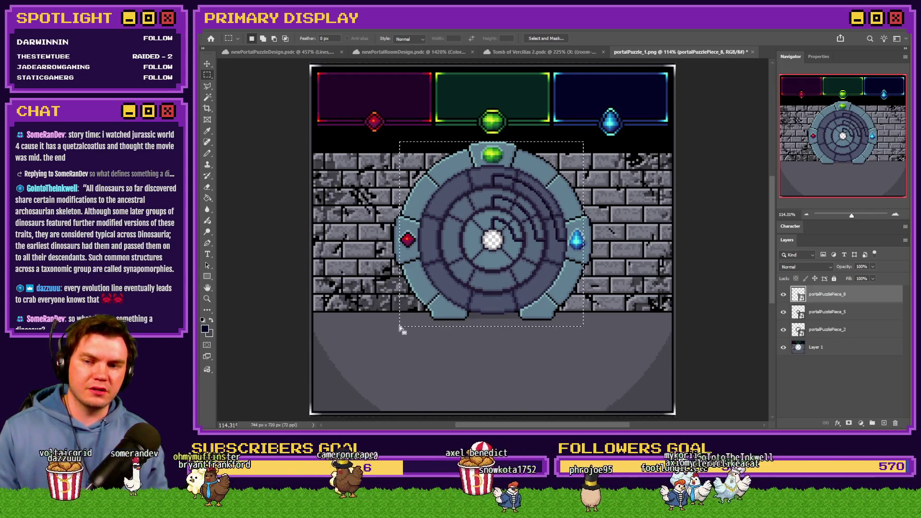
{"action": "scroll", "coordinate": [373, 163], "scroll_direction": "up", "scroll_amount": 3}
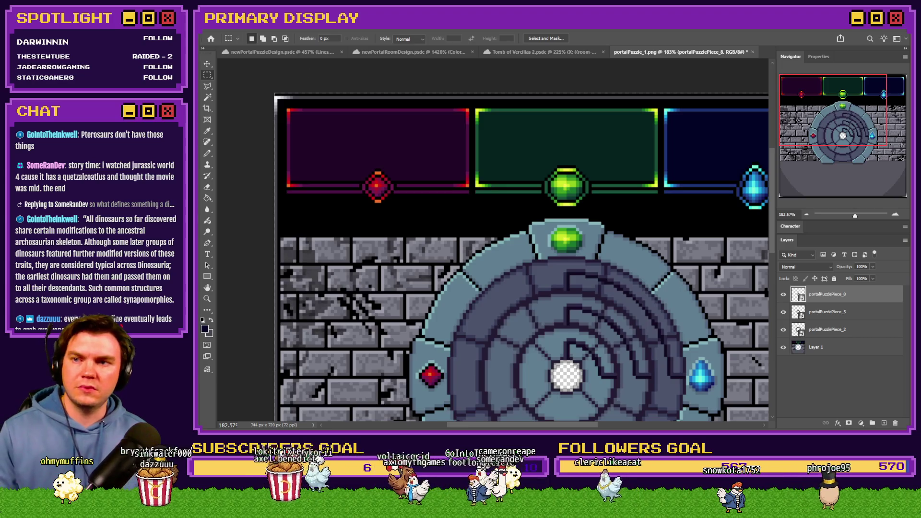
{"action": "left_click", "coordinate": [247, 26]}
{"action": "left_click", "coordinate": [268, 105]}
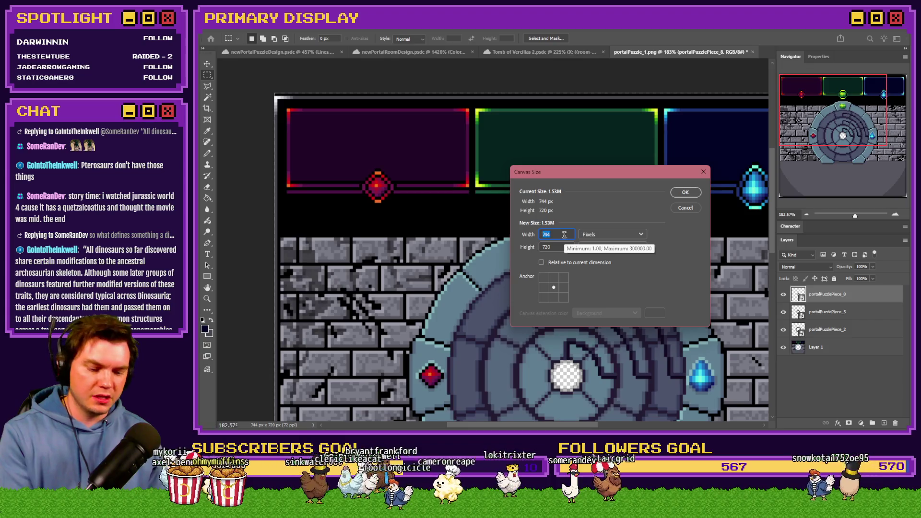
{"action": "key", "text": "BackSpace"}
{"action": "type", "text": "280"}
{"action": "left_click", "coordinate": [694, 193]}
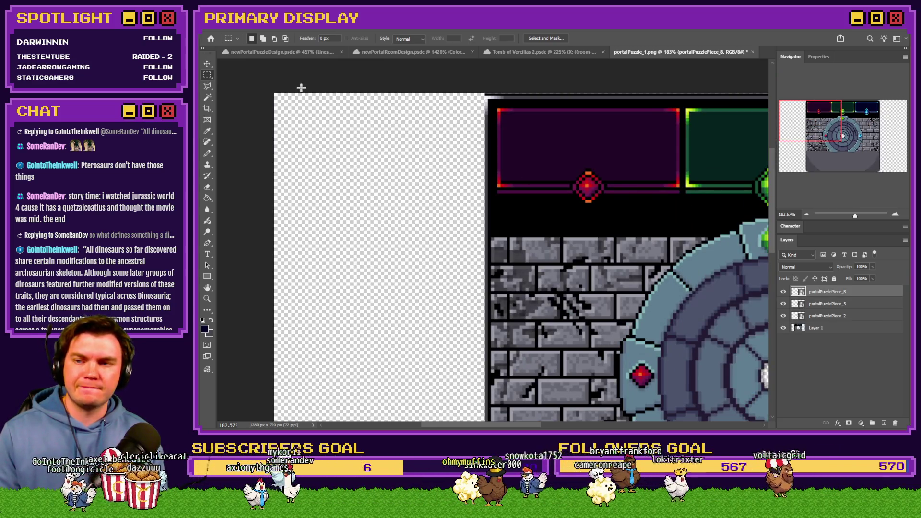
Marquee-select regions of the left brick wall in the widened artwork
{"action": "mouse_move", "coordinate": [261, 79]}
{"action": "left_mouse_down"}
{"action": "mouse_move", "coordinate": [544, 240]}
{"action": "mouse_move", "coordinate": [643, 331]}
{"action": "mouse_move", "coordinate": [540, 306]}
{"action": "mouse_move", "coordinate": [457, 341]}
{"action": "mouse_move", "coordinate": [429, 342]}
{"action": "left_mouse_up"}
{"action": "scroll", "coordinate": [335, 192], "scroll_direction": "left", "scroll_amount": 5}
{"action": "scroll", "coordinate": [317, 185], "scroll_direction": "up", "scroll_amount": 3}
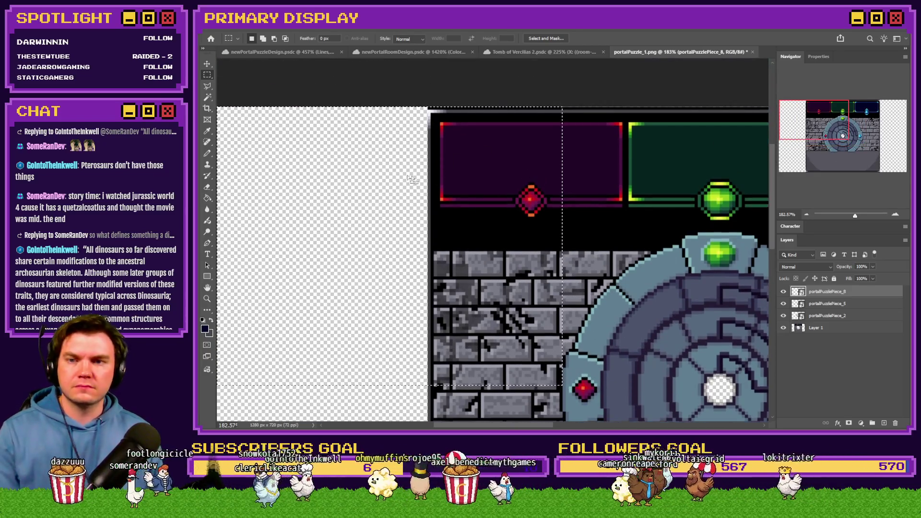
{"action": "scroll", "coordinate": [317, 182], "scroll_direction": "up", "scroll_amount": 3}
{"action": "scroll", "coordinate": [279, 144], "scroll_direction": "up", "scroll_amount": 2}
{"action": "scroll", "coordinate": [278, 144], "scroll_direction": "left", "scroll_amount": 2}
{"action": "mouse_move", "coordinate": [262, 94]}
{"action": "left_mouse_down"}
{"action": "mouse_move", "coordinate": [699, 413]}
{"action": "mouse_move", "coordinate": [605, 274]}
{"action": "mouse_move", "coordinate": [560, 107]}
{"action": "left_mouse_up"}
{"action": "key", "text": "alt+Tab"}
Change the teleporter gem condition's lower bound to 440
{"action": "left_click", "coordinate": [686, 263]}
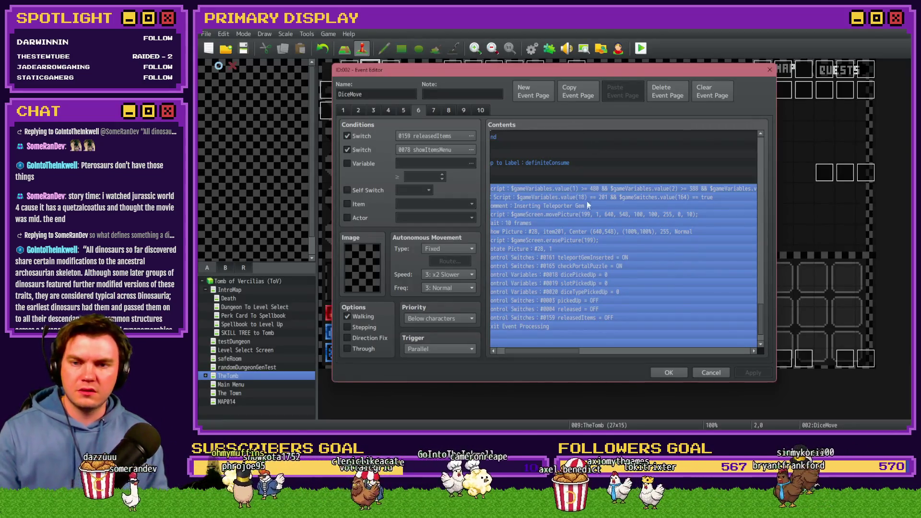
{"action": "double_click", "coordinate": [588, 189]}
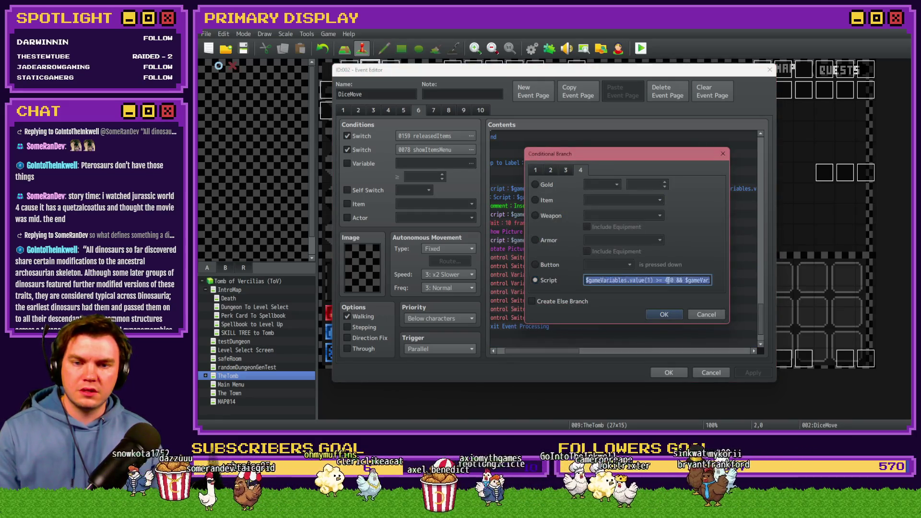
{"action": "double_click", "coordinate": [669, 280]}
{"action": "type", "text": "440"}
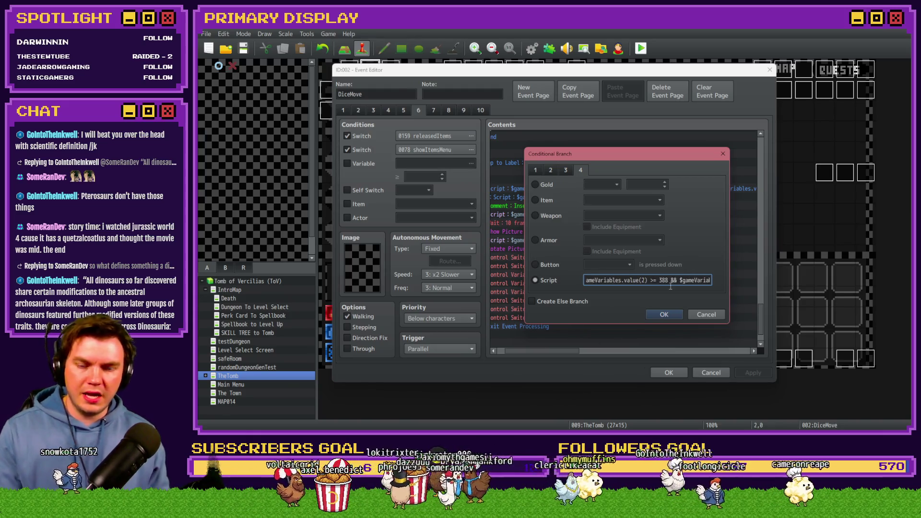
Measure the green gem area and the panel sizes in the Photoshop portal art
{"action": "key", "text": "alt+Tab"}
{"action": "key", "text": "ctrl+Tab"}
{"action": "scroll", "coordinate": [547, 267], "scroll_direction": "left", "scroll_amount": 3}
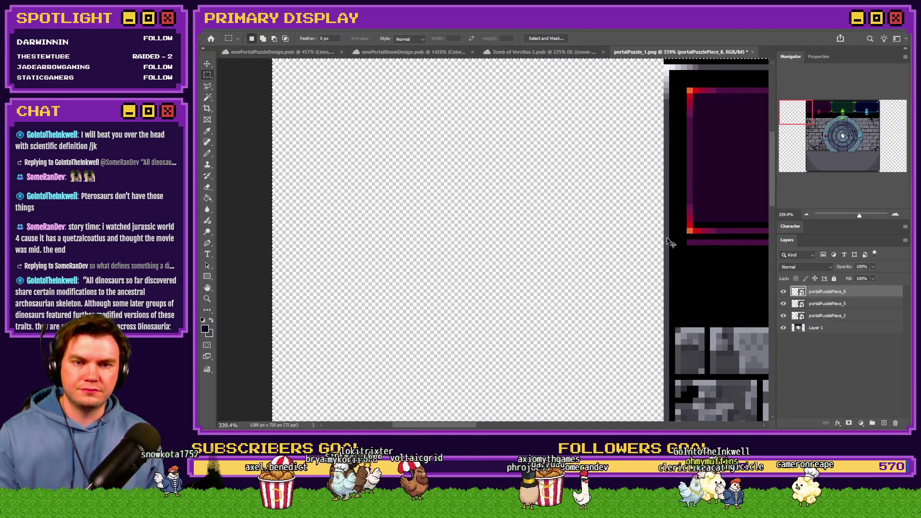
{"action": "scroll", "coordinate": [671, 243], "scroll_direction": "right", "scroll_amount": 10}
{"action": "mouse_move", "coordinate": [475, 86]}
{"action": "left_mouse_down"}
{"action": "mouse_move", "coordinate": [357, 277]}
{"action": "mouse_move", "coordinate": [353, 319]}
{"action": "left_mouse_up"}
{"action": "key", "text": "alt+Tab"}
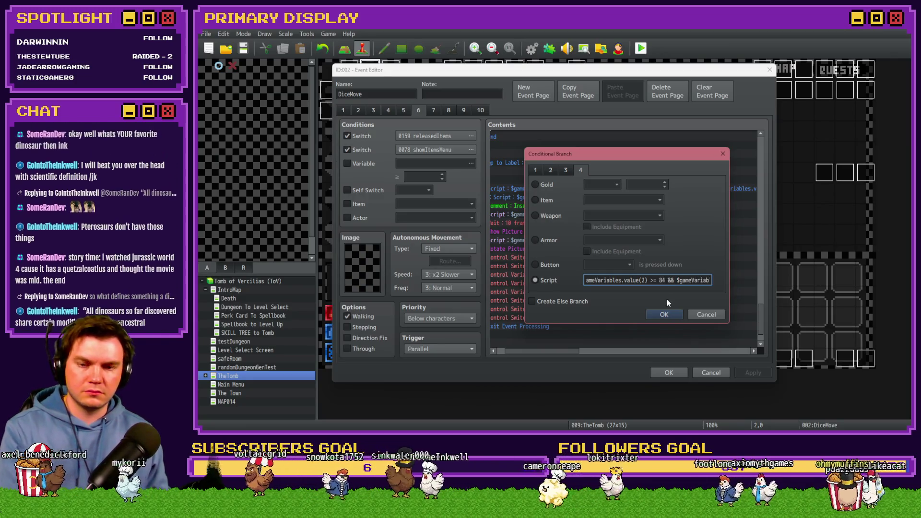
{"action": "key", "text": "End"}
{"action": "key", "text": "alt+Tab"}
{"action": "left_click_drag", "start_coordinate": [575, 248], "coordinate": [575, 254]}
{"action": "key", "text": "alt+Tab"}
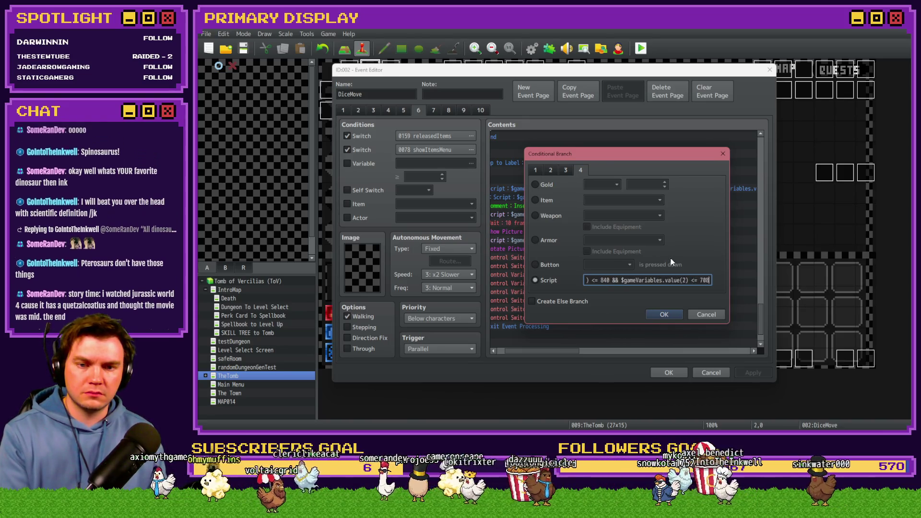
Measure the portal's vertical extent, then confirm the edited branch condition
{"action": "key", "text": "alt+Tab"}
{"action": "scroll", "coordinate": [527, 168], "scroll_direction": "up", "scroll_amount": 10}
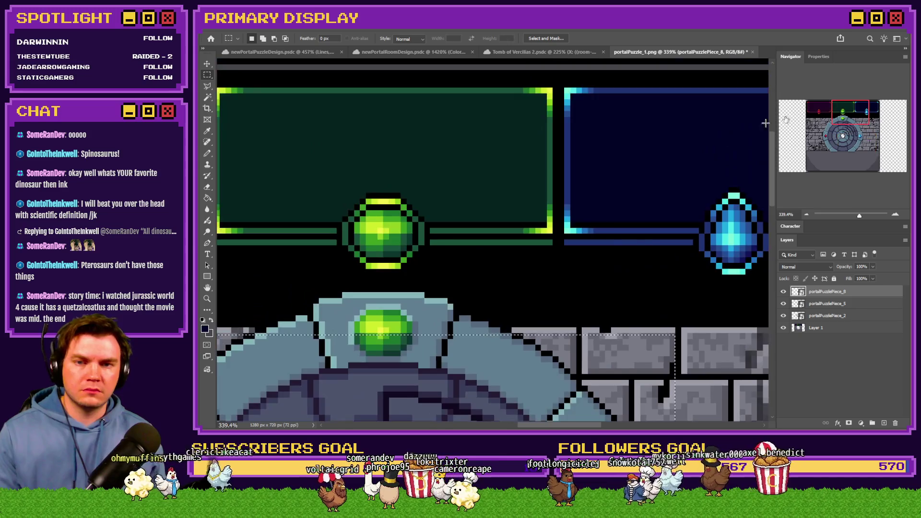
{"action": "scroll", "coordinate": [477, 148], "scroll_direction": "left", "scroll_amount": 3}
{"action": "mouse_move", "coordinate": [453, 76]}
{"action": "left_mouse_down"}
{"action": "mouse_move", "coordinate": [417, 432]}
{"action": "mouse_move", "coordinate": [390, 350]}
{"action": "mouse_move", "coordinate": [386, 256]}
{"action": "left_mouse_up"}
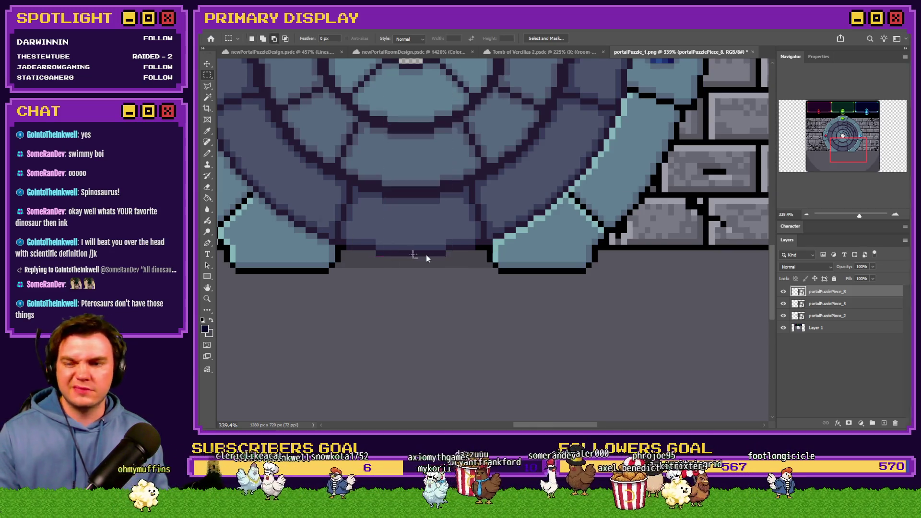
{"action": "key", "text": "alt+Tab"}
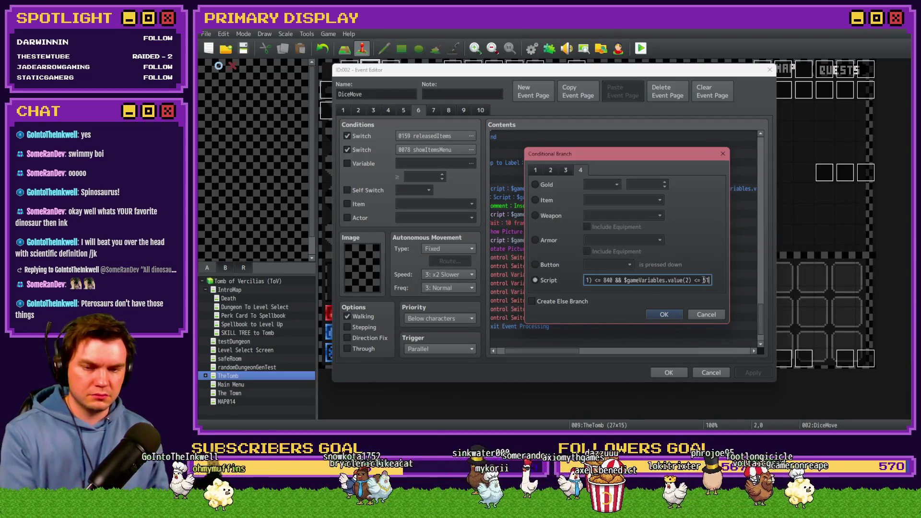
{"action": "key", "text": "Return"}
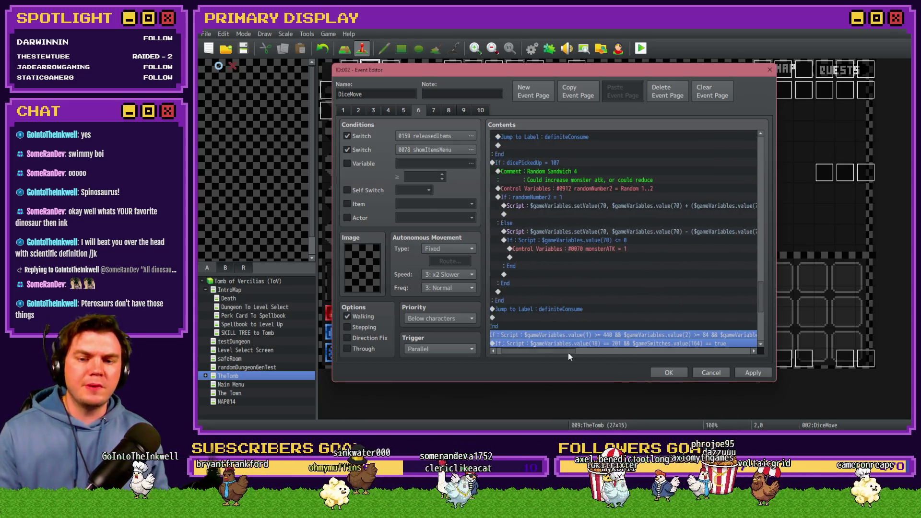
Set the gem's Y value in the movePicture script line to 360
{"action": "scroll", "coordinate": [583, 315], "scroll_direction": "down", "scroll_amount": 5}
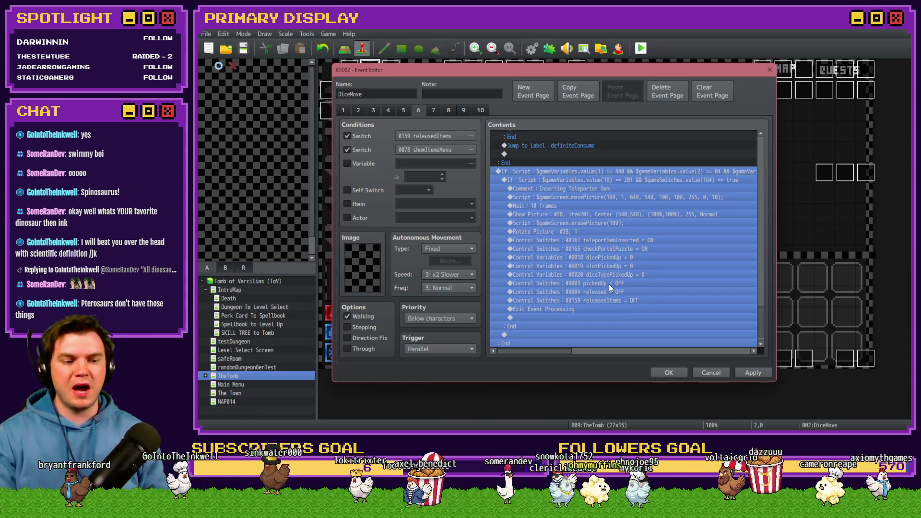
{"action": "left_click", "coordinate": [596, 183]}
{"action": "left_click", "coordinate": [596, 187]}
{"action": "left_click", "coordinate": [596, 197]}
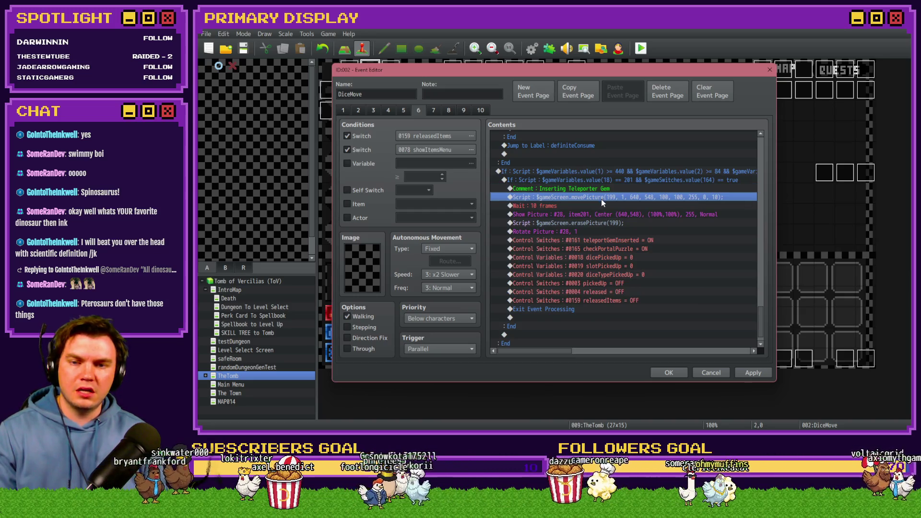
{"action": "double_click", "coordinate": [604, 197]}
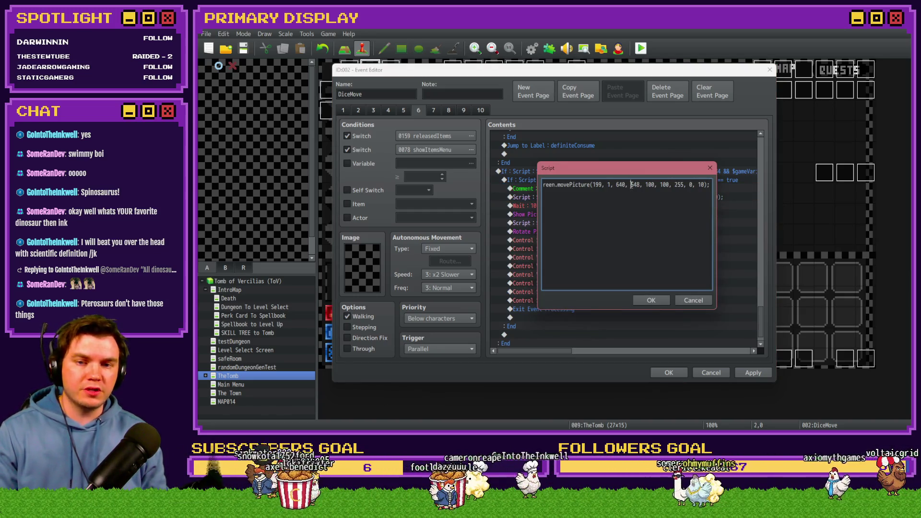
{"action": "type", "text": "360"}
{"action": "left_click", "coordinate": [661, 301]}
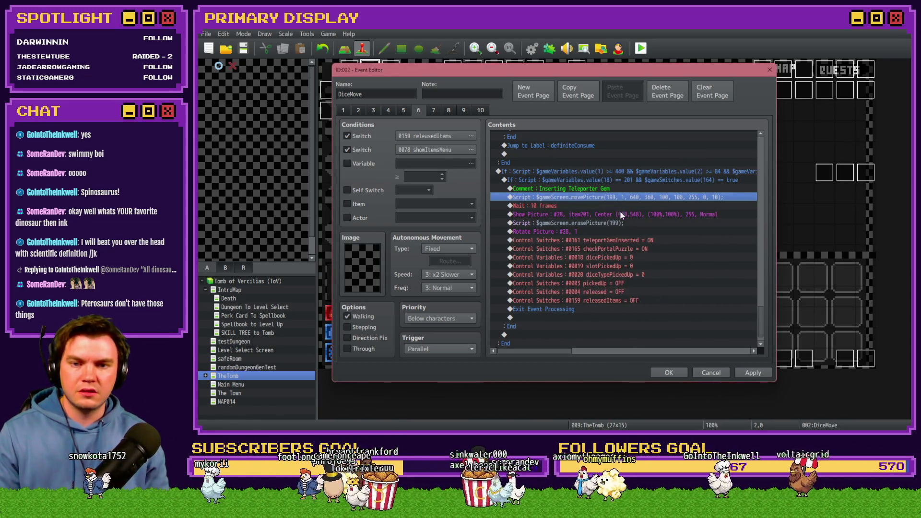
Position the Show Picture gem at 640, 360, then apply and save the DiceMove event
{"action": "double_click", "coordinate": [621, 213]}
{"action": "double_click", "coordinate": [595, 263]}
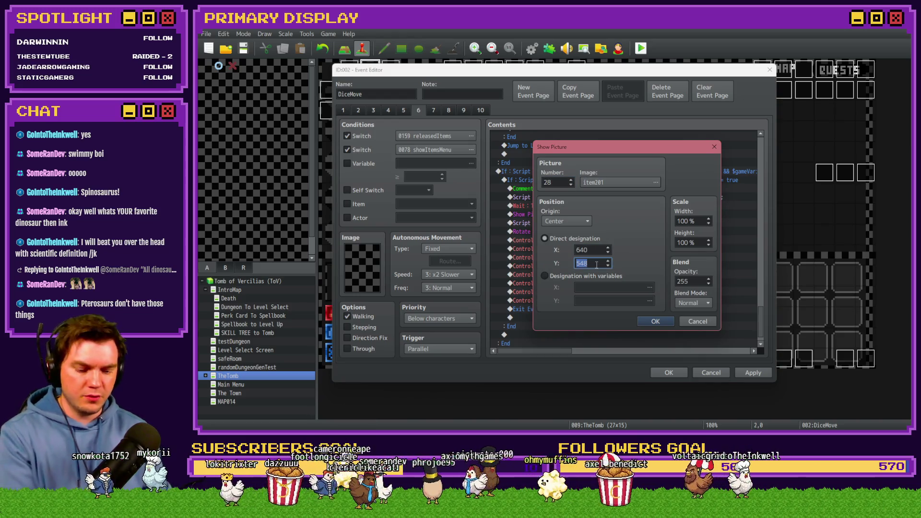
{"action": "left_click", "coordinate": [648, 321]}
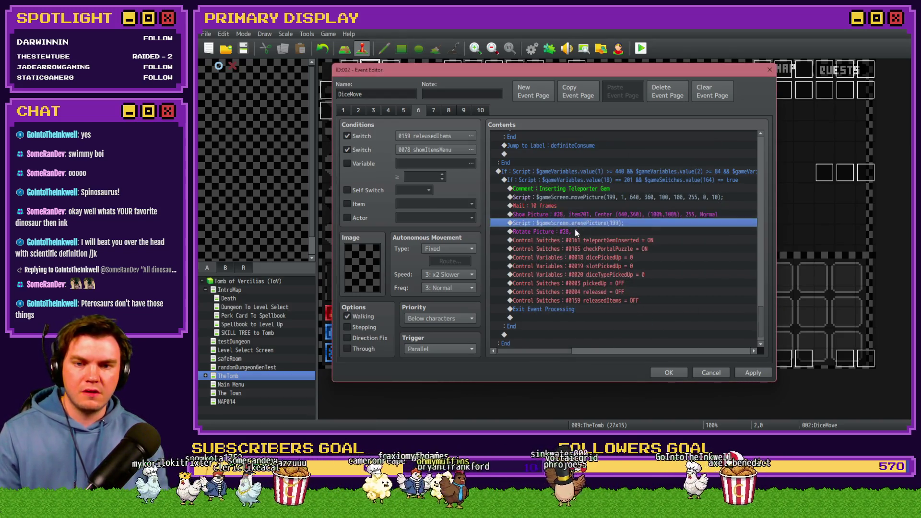
{"action": "left_click", "coordinate": [753, 373]}
{"action": "left_click", "coordinate": [664, 373]}
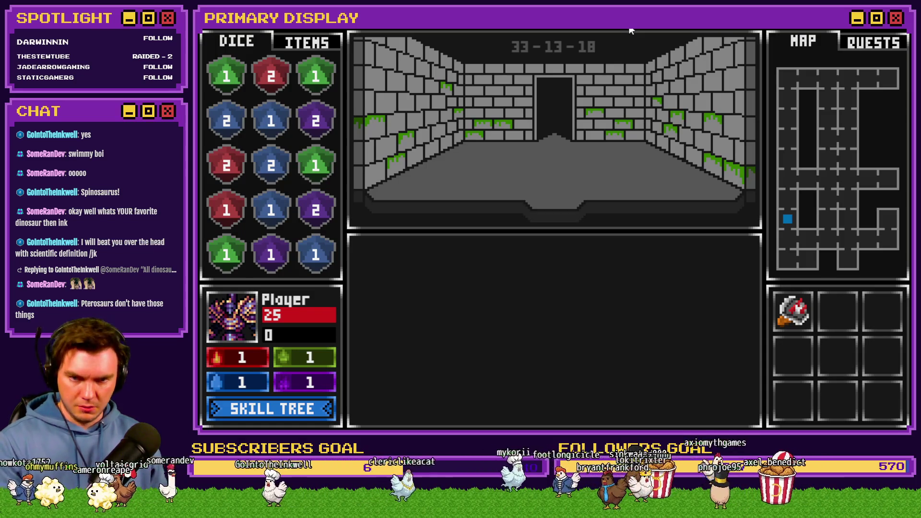
Walk to the orb pedestal room and take the Void Stone
{"action": "key", "text": "w"}
{"action": "key", "text": "w"}
{"action": "key", "text": "w"}
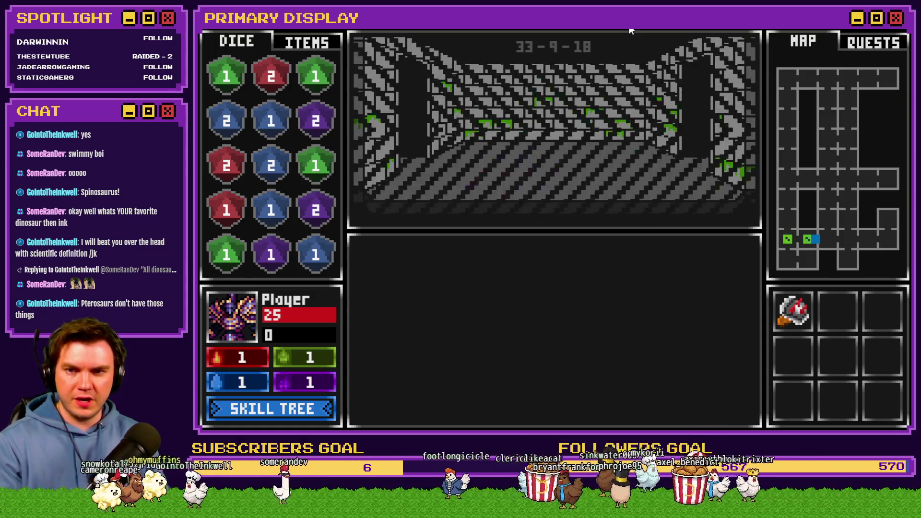
{"action": "key", "text": "w"}
{"action": "key", "text": "w"}
{"action": "key", "text": "w"}
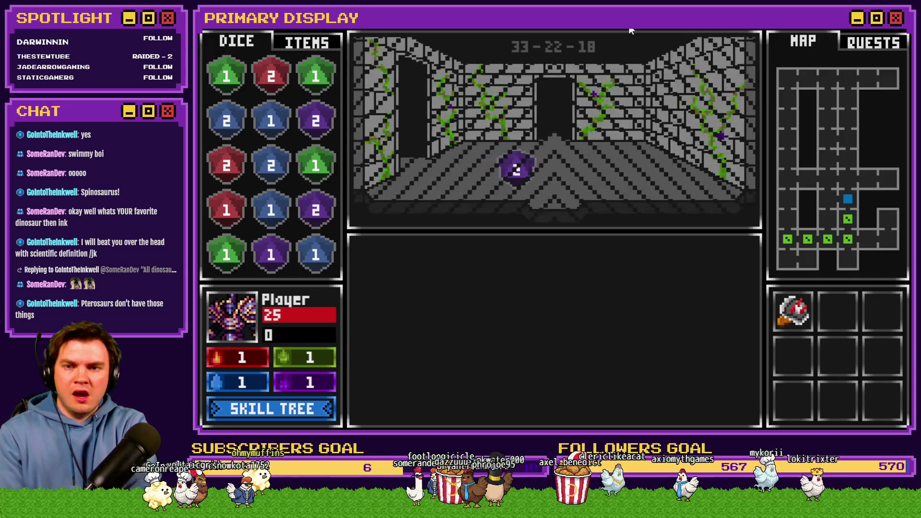
{"action": "key", "text": "w"}
{"action": "key", "text": "a"}
{"action": "key", "text": "w"}
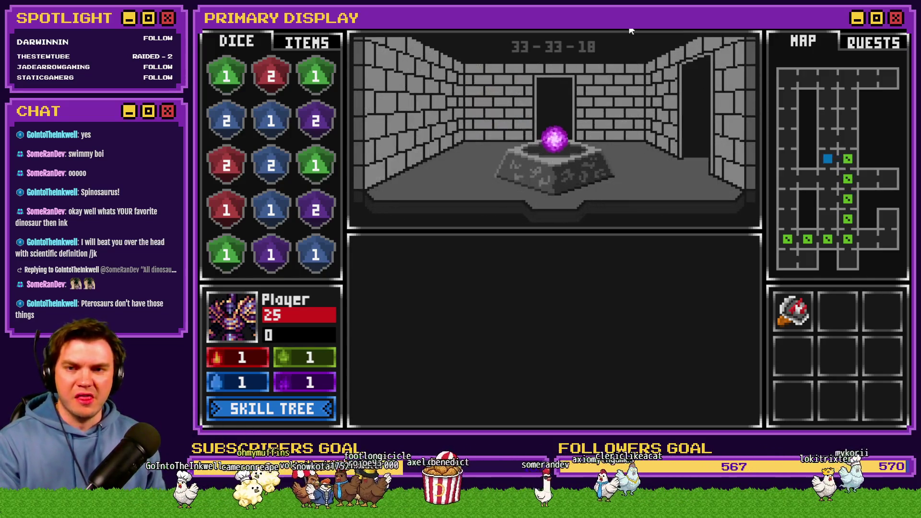
{"action": "left_click", "coordinate": [557, 136]}
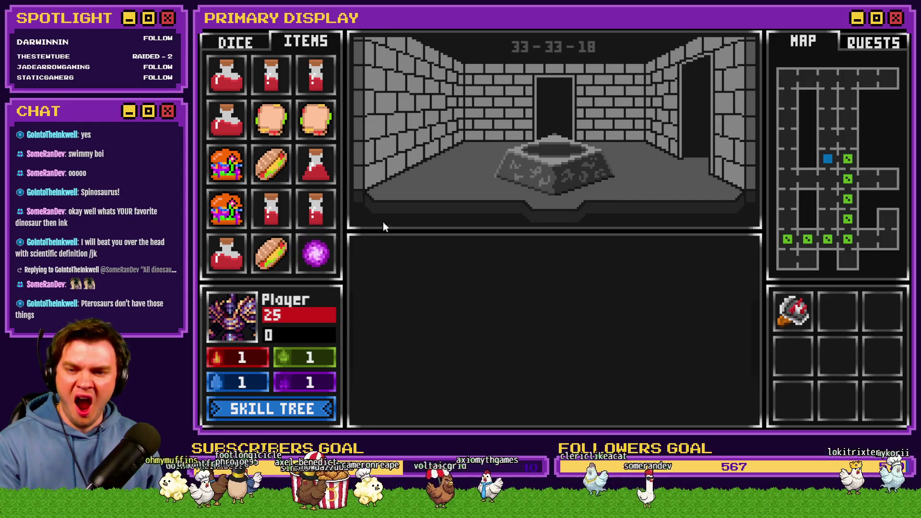
Open the wooden door and stand through the Danathar card encounter
{"action": "key", "text": "s"}
{"action": "key", "text": "s"}
{"action": "key", "text": "s"}
{"action": "key", "text": "s"}
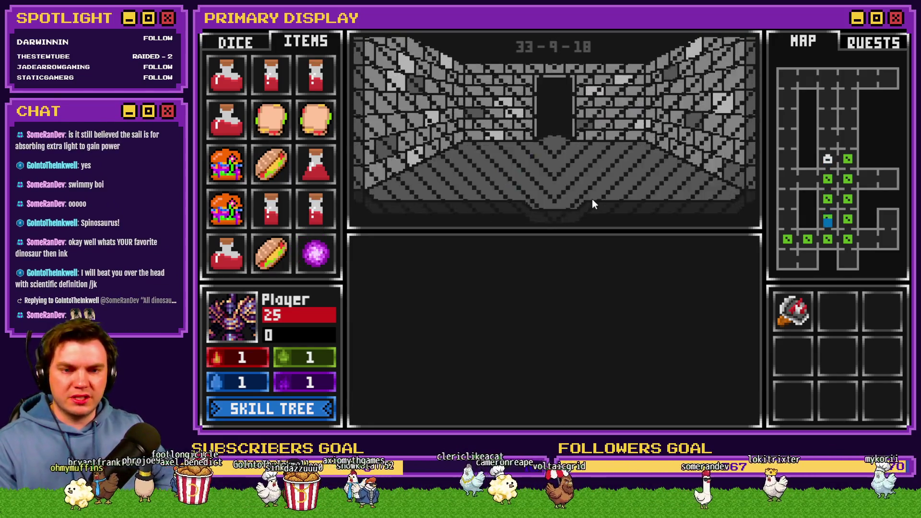
{"action": "key", "text": "d"}
{"action": "key", "text": "d"}
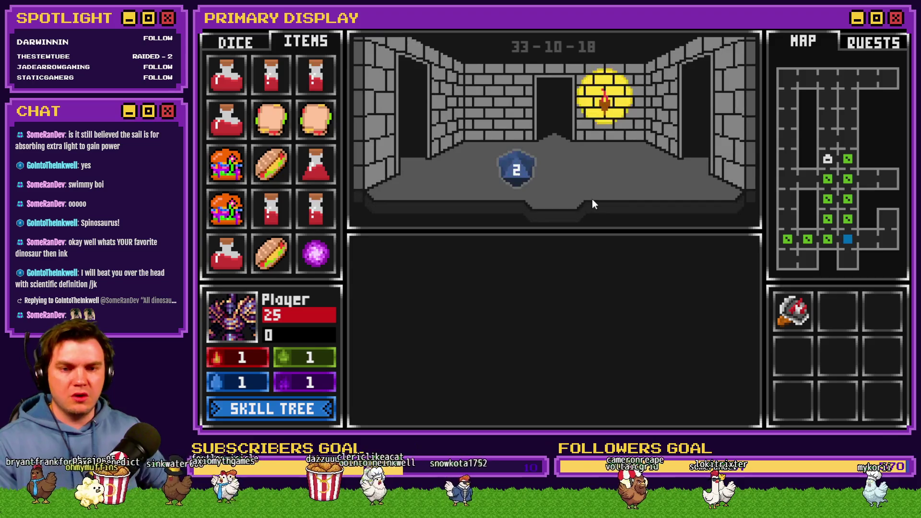
{"action": "key", "text": "d"}
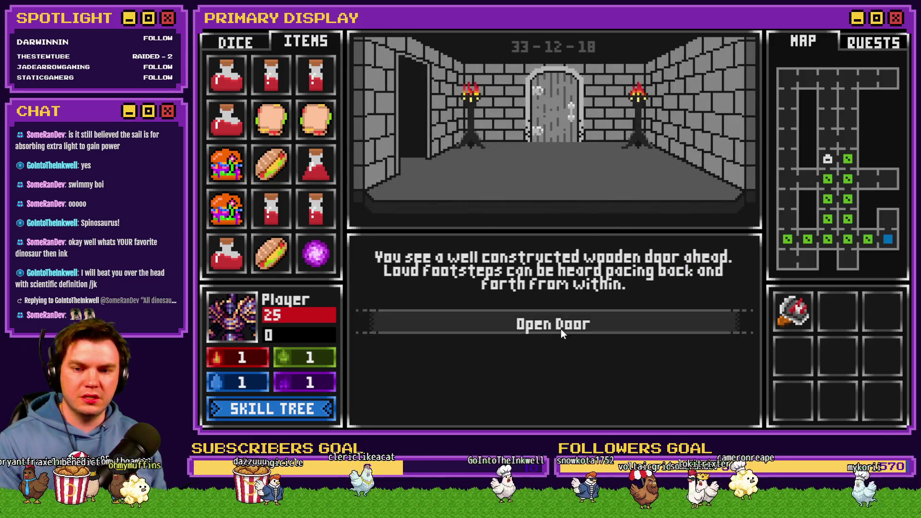
{"action": "left_click", "coordinate": [562, 328]}
{"action": "key", "text": "w"}
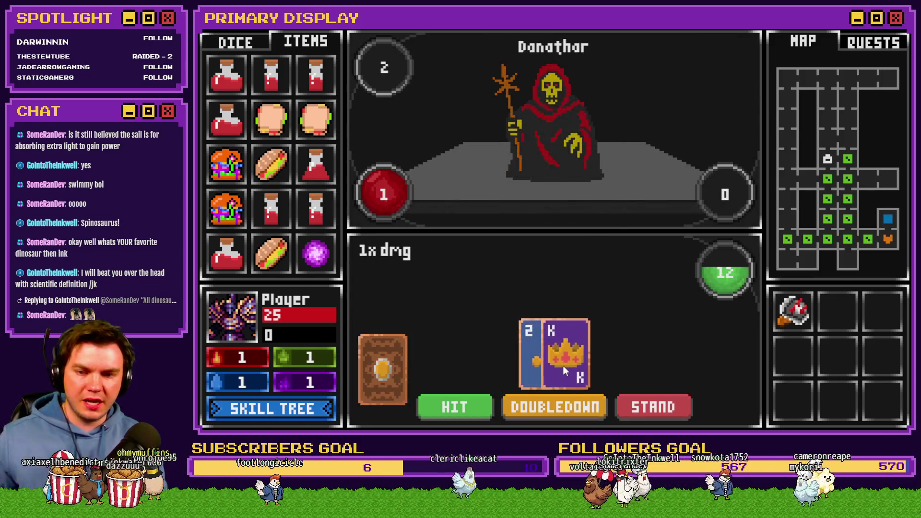
{"action": "left_click", "coordinate": [642, 406]}
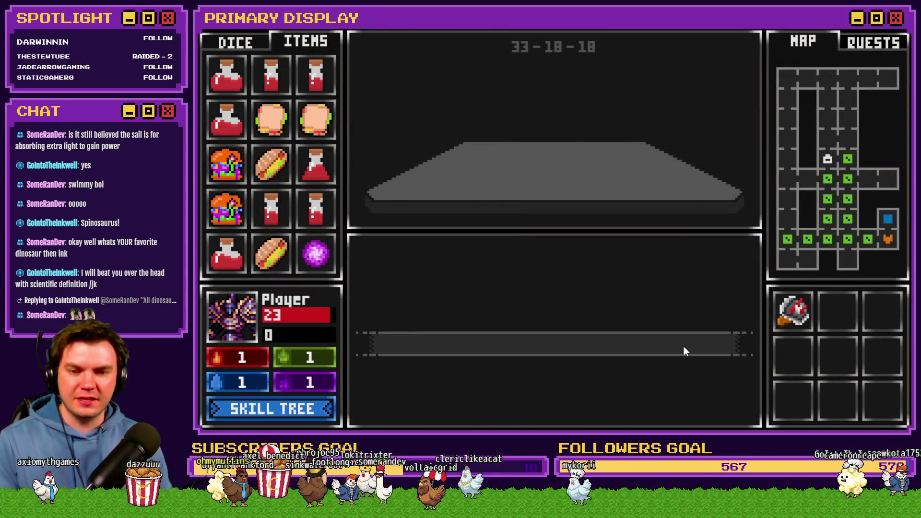
{"action": "left_click", "coordinate": [682, 350]}
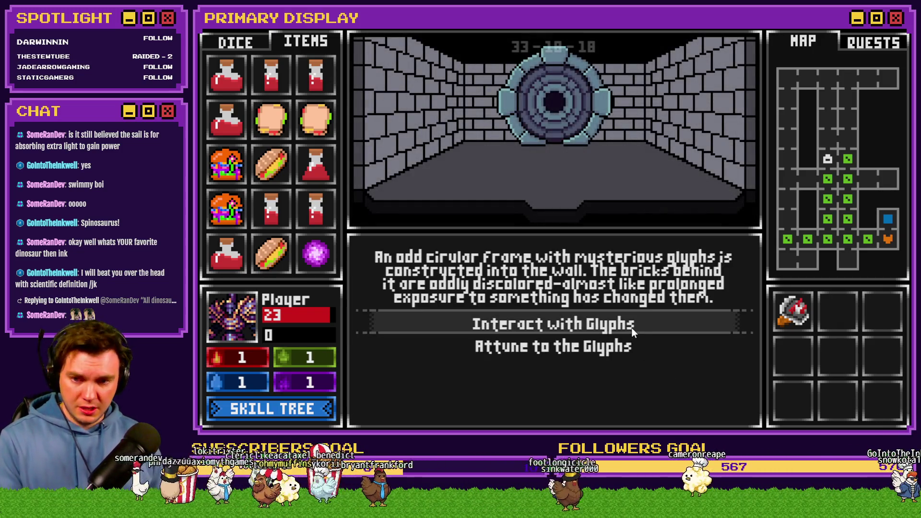
Insert the Void Stone into the glyph gate's centre socket, then end the playtest and reopen DiceMove
{"action": "left_click", "coordinate": [633, 330]}
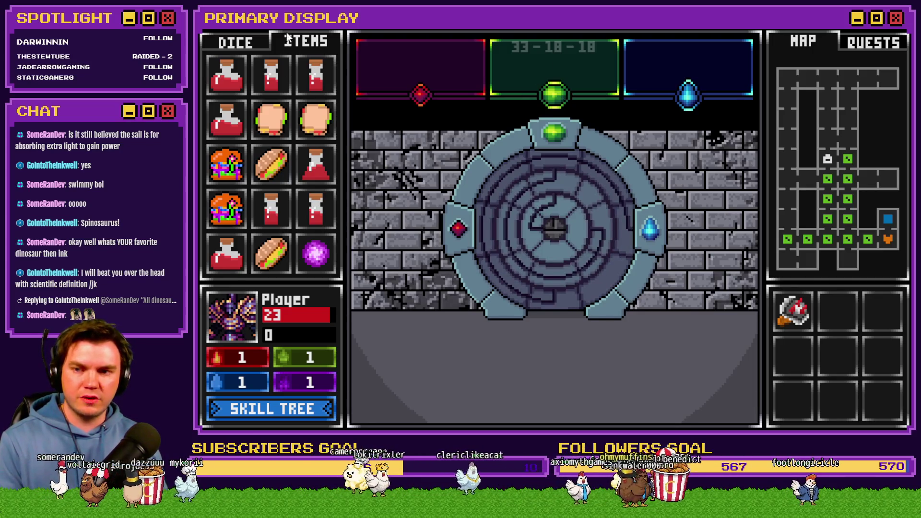
{"action": "mouse_move", "coordinate": [309, 257]}
{"action": "left_click_drag", "start_coordinate": [311, 261], "coordinate": [433, 256]}
{"action": "left_click_drag", "start_coordinate": [511, 250], "coordinate": [549, 241]}
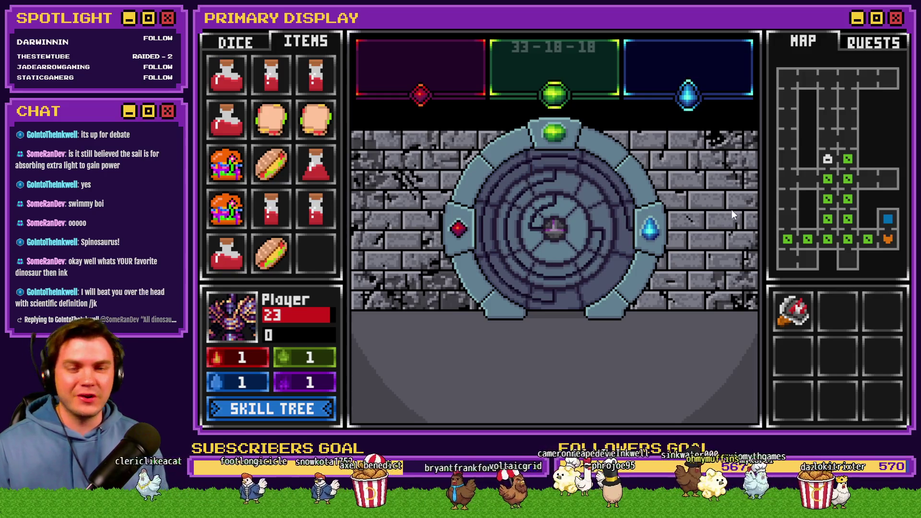
{"action": "key", "text": "alt+F4"}
{"action": "double_click", "coordinate": [366, 71]}
{"action": "left_click", "coordinate": [404, 111]}
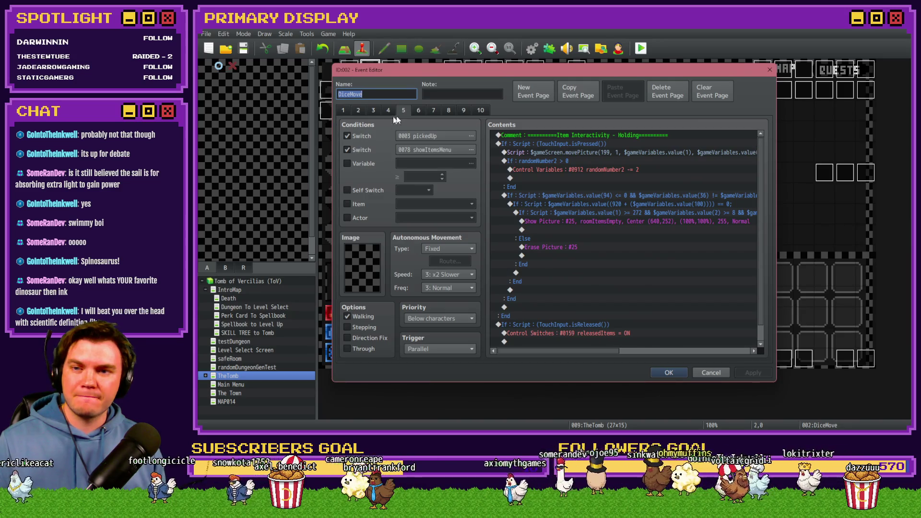
{"action": "left_click", "coordinate": [418, 110]}
{"action": "left_click_drag", "start_coordinate": [758, 153], "coordinate": [761, 324]}
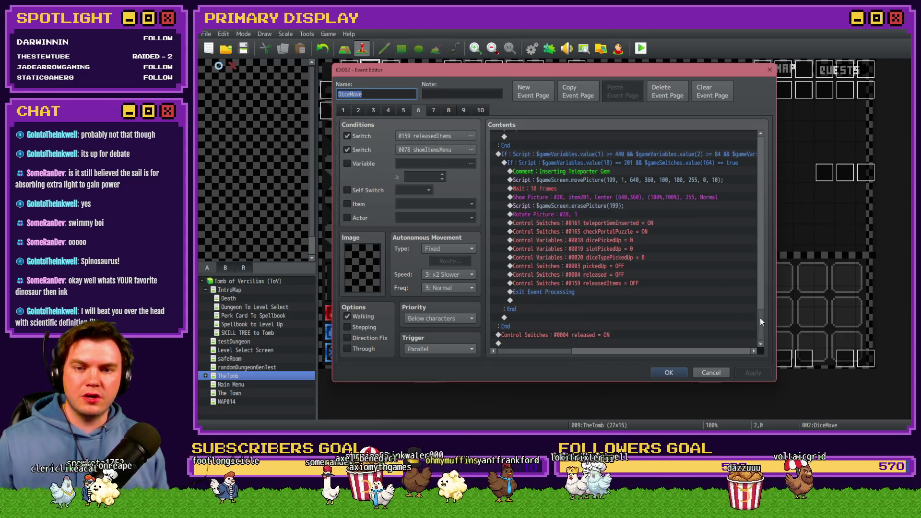
{"action": "left_click", "coordinate": [571, 190]}
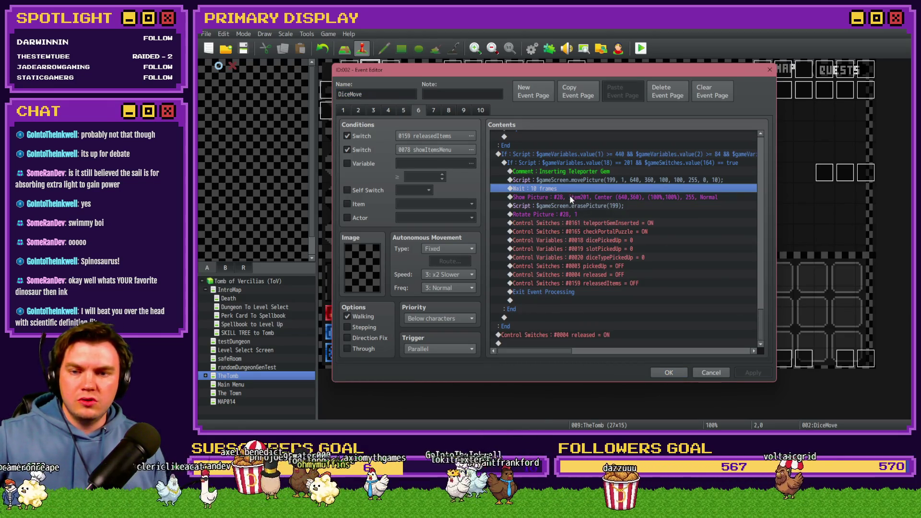
{"action": "left_click", "coordinate": [571, 198]}
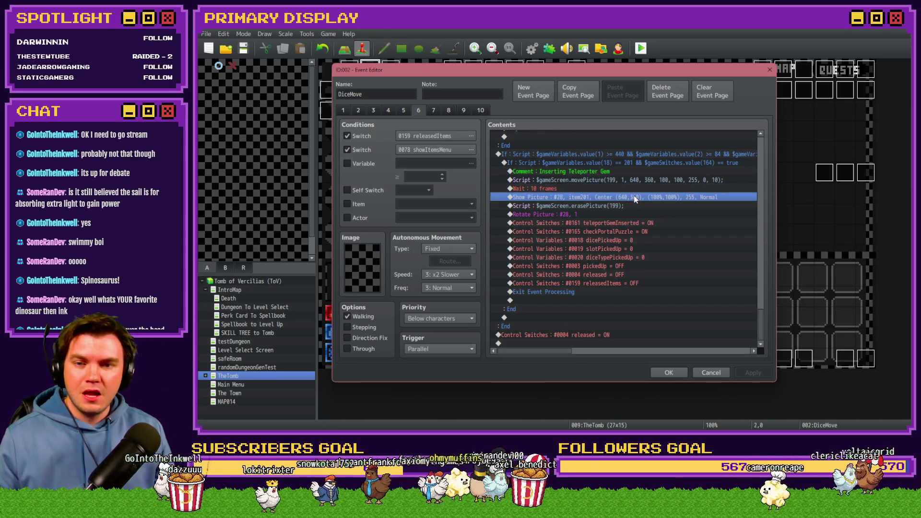
{"action": "key", "text": "alt+Tab"}
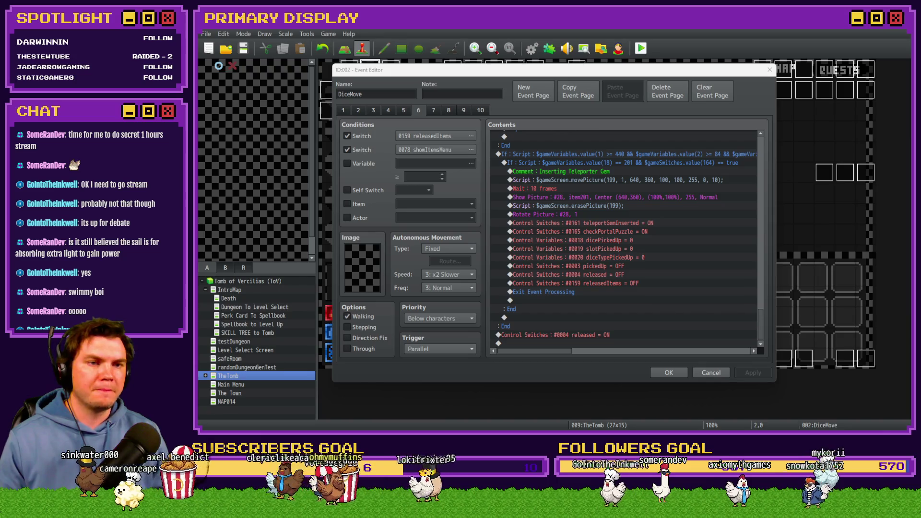
{"action": "left_click", "coordinate": [544, 196]}
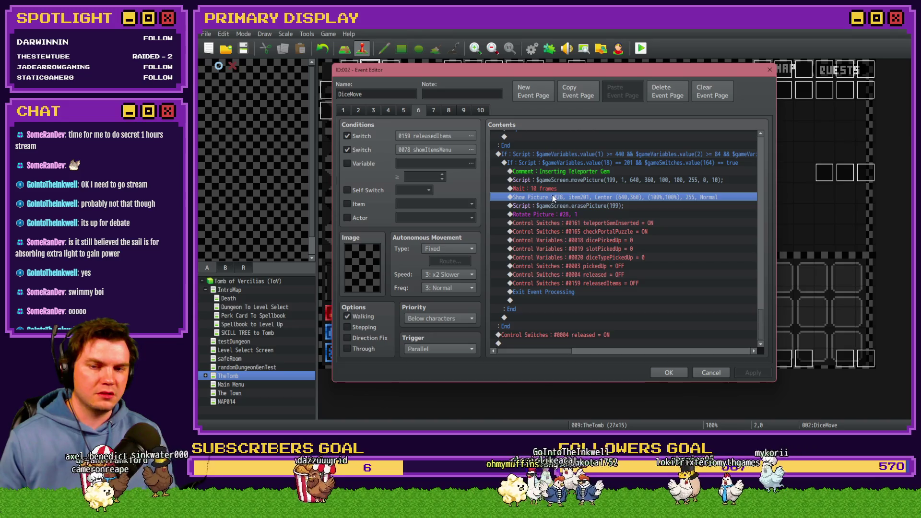
Point the Show Picture and Rotate Picture commands at picture #100, save, and start a playtest
{"action": "double_click", "coordinate": [552, 195]}
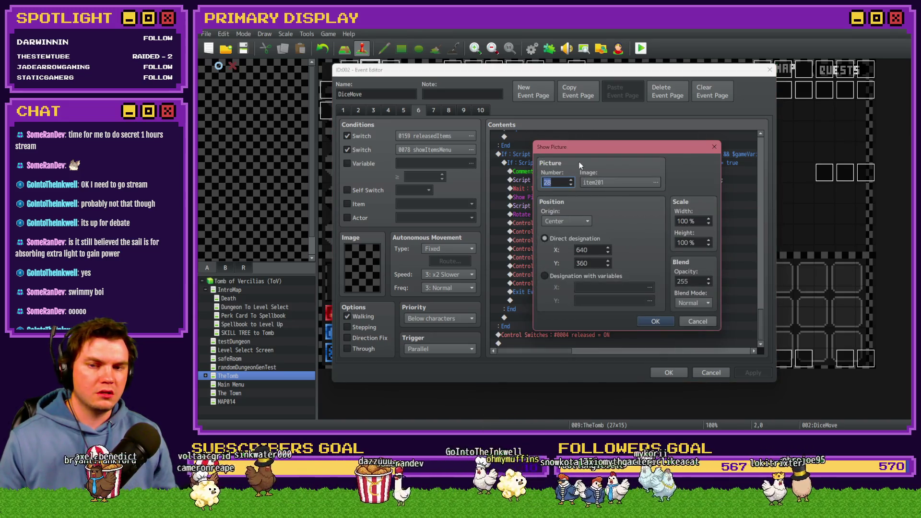
{"action": "type", "text": "101"}
{"action": "left_click", "coordinate": [653, 321]}
{"action": "double_click", "coordinate": [612, 222]}
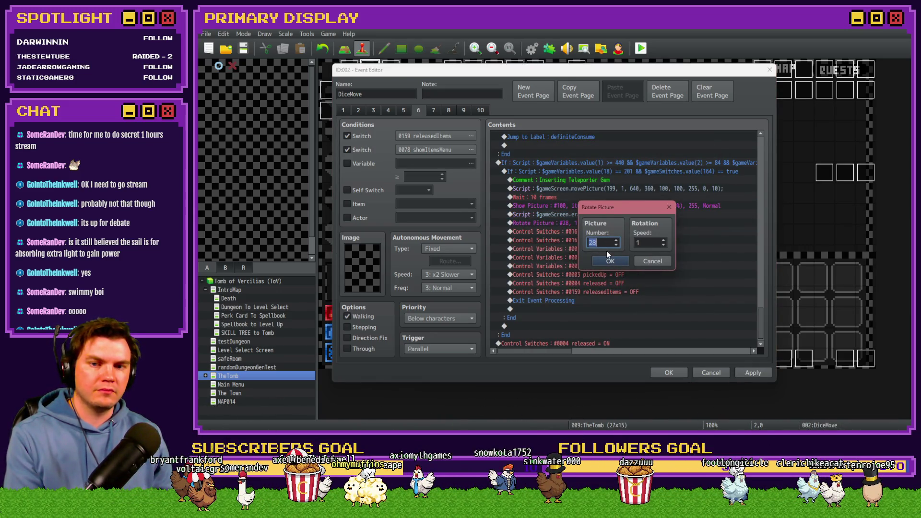
{"action": "type", "text": "100"}
{"action": "left_click", "coordinate": [610, 261]}
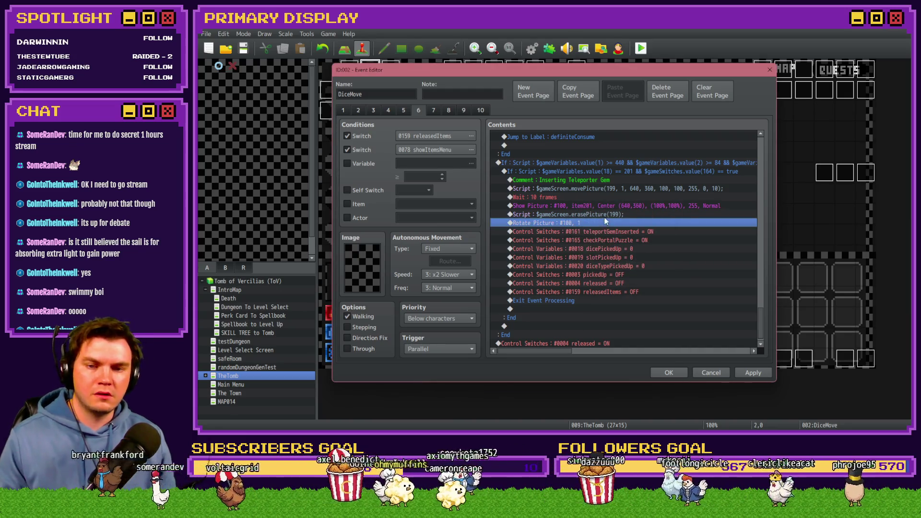
{"action": "left_click", "coordinate": [668, 372]}
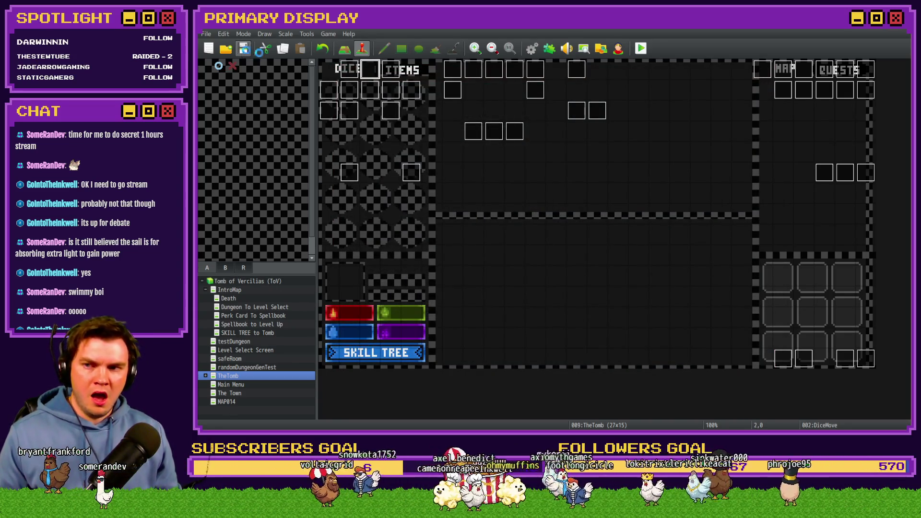
{"action": "left_click", "coordinate": [646, 51]}
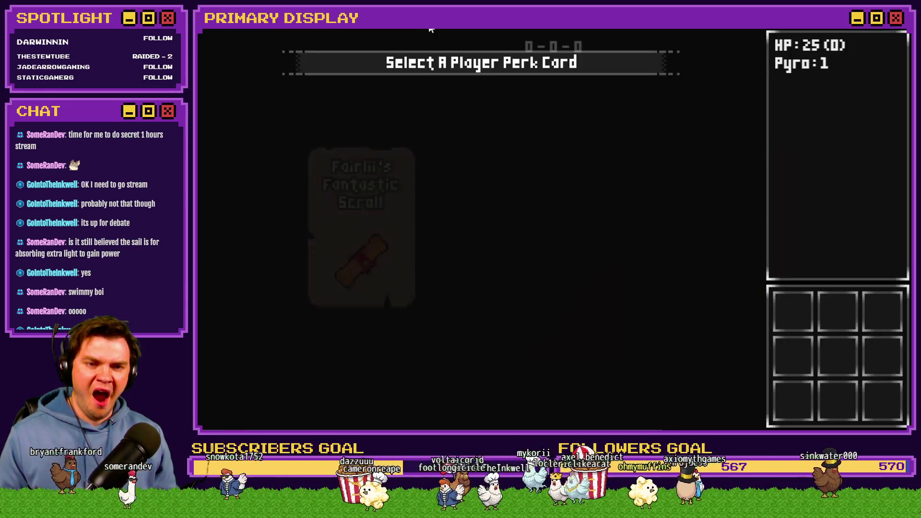
Pick the cheese perk card and advance through the rooms to the vine-covered corridor
{"action": "left_click", "coordinate": [624, 178]}
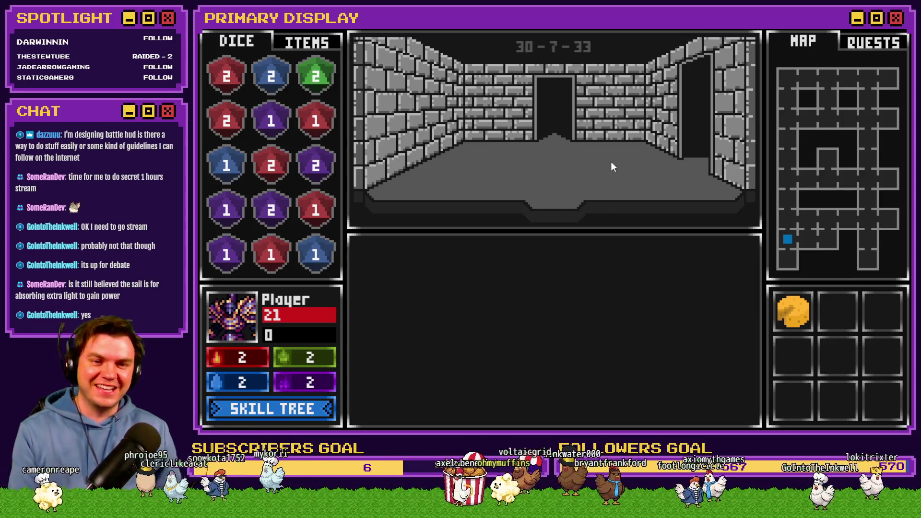
{"action": "left_click", "coordinate": [609, 171]}
{"action": "left_click", "coordinate": [603, 175]}
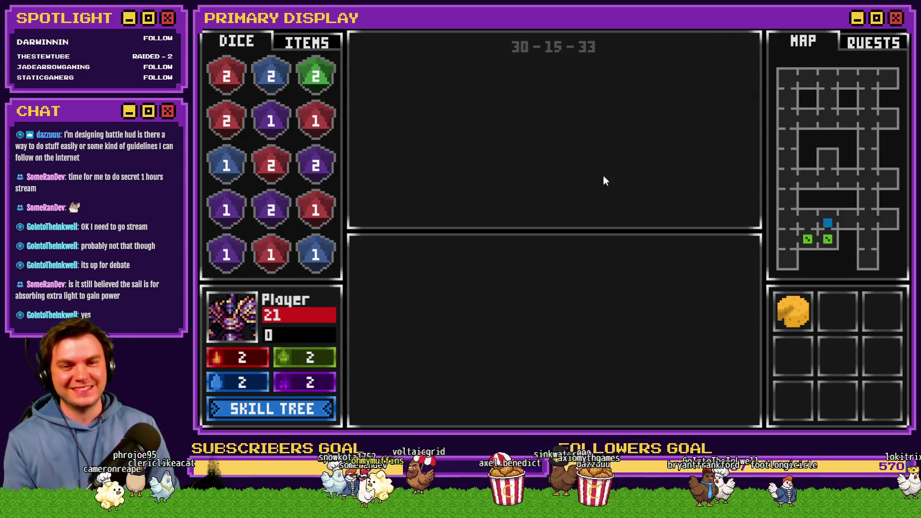
{"action": "left_click", "coordinate": [603, 176]}
{"action": "left_click", "coordinate": [602, 176]}
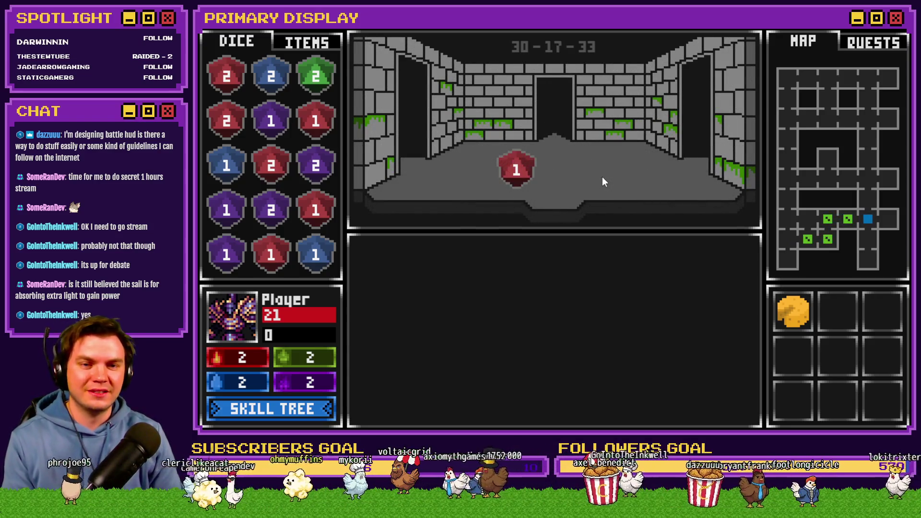
{"action": "left_click", "coordinate": [602, 177]}
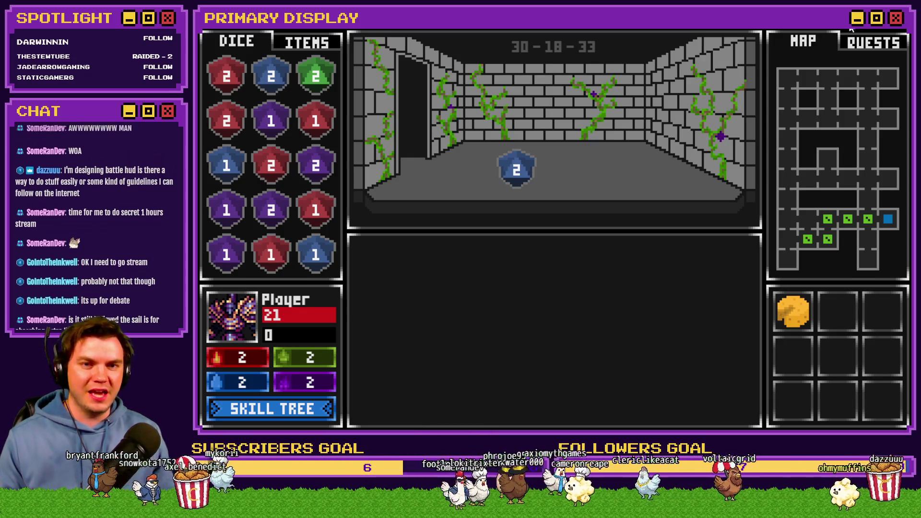
{"action": "key", "text": "alt+Tab"}
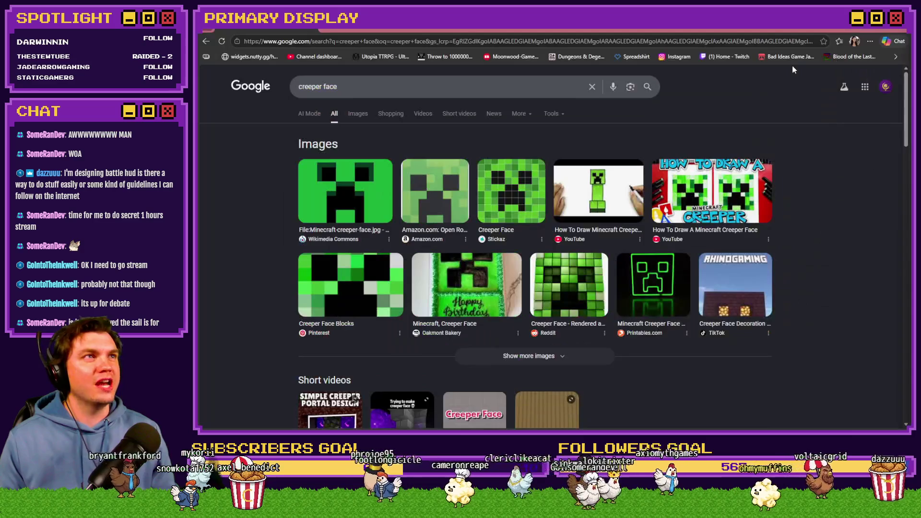
Alternate between the running game and the creeper face image results, ending on Chrome
{"action": "key", "text": "alt+Tab"}
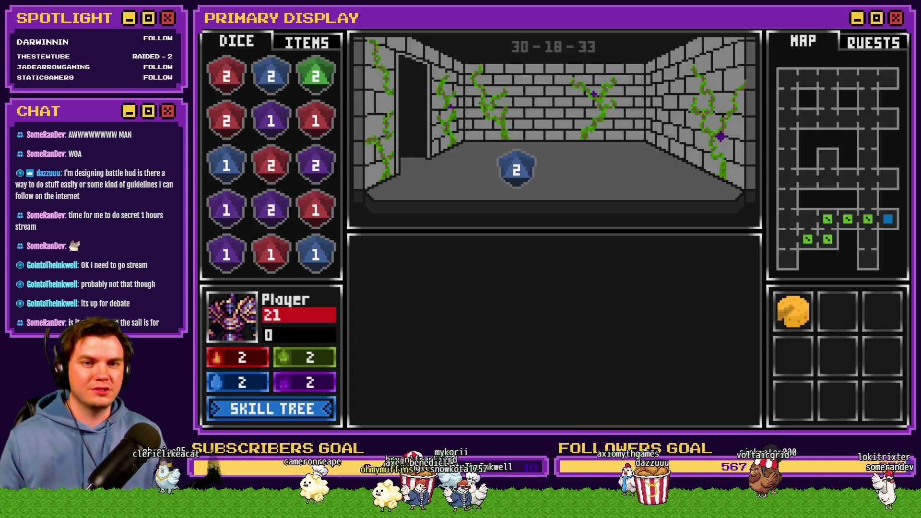
{"action": "key", "text": "alt+Tab"}
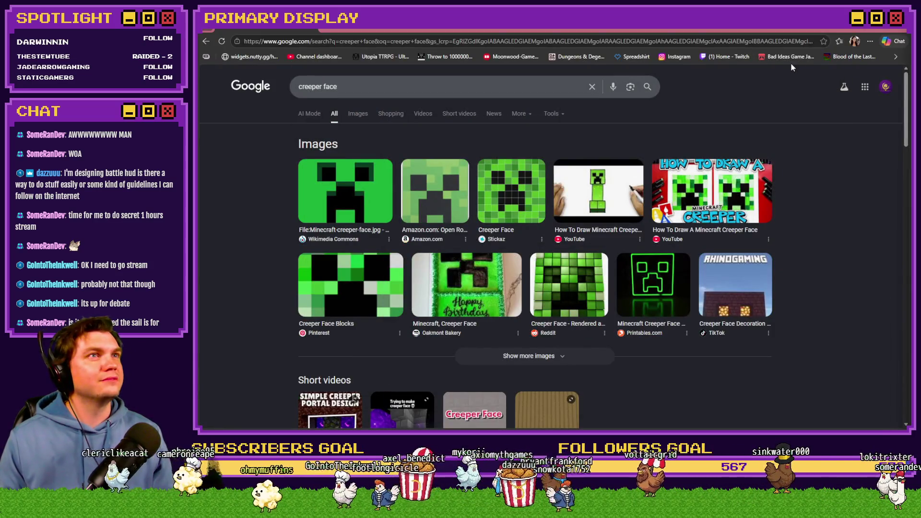
{"action": "key", "text": "alt+Tab"}
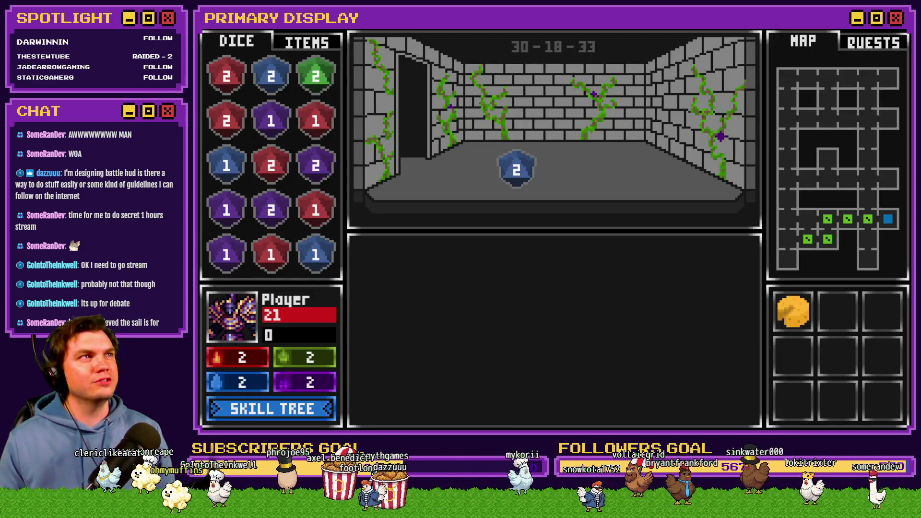
{"action": "key", "text": "alt+Tab"}
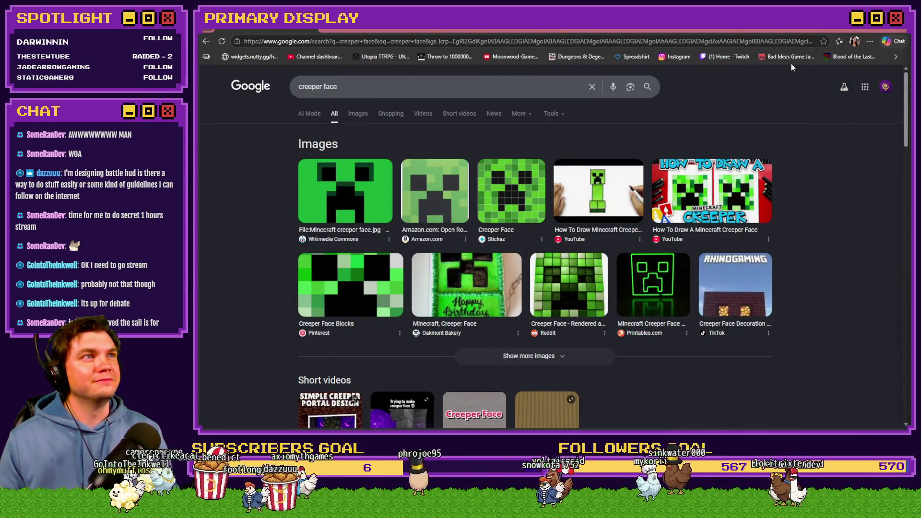
Walk through the dungeon rooms to the pedestal and take the Void Stone
{"action": "key", "text": "alt+Tab"}
{"action": "key", "text": "w"}
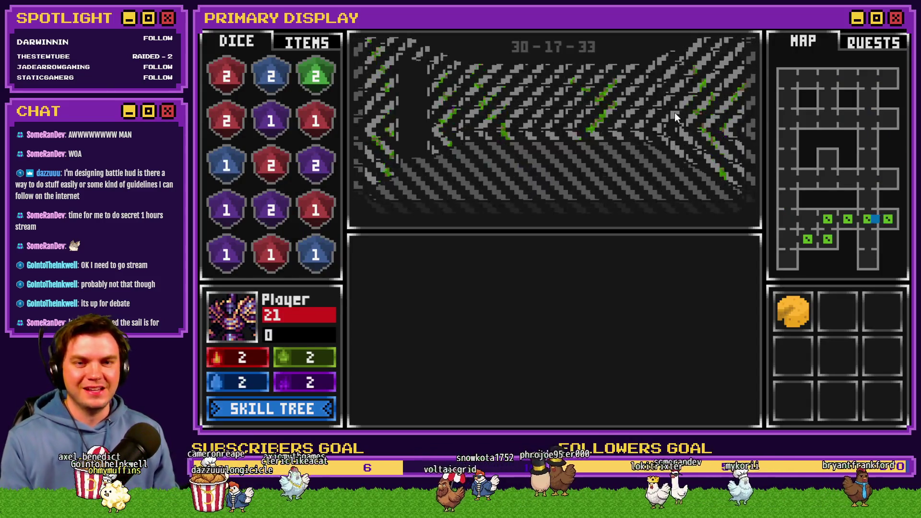
{"action": "key", "text": "w"}
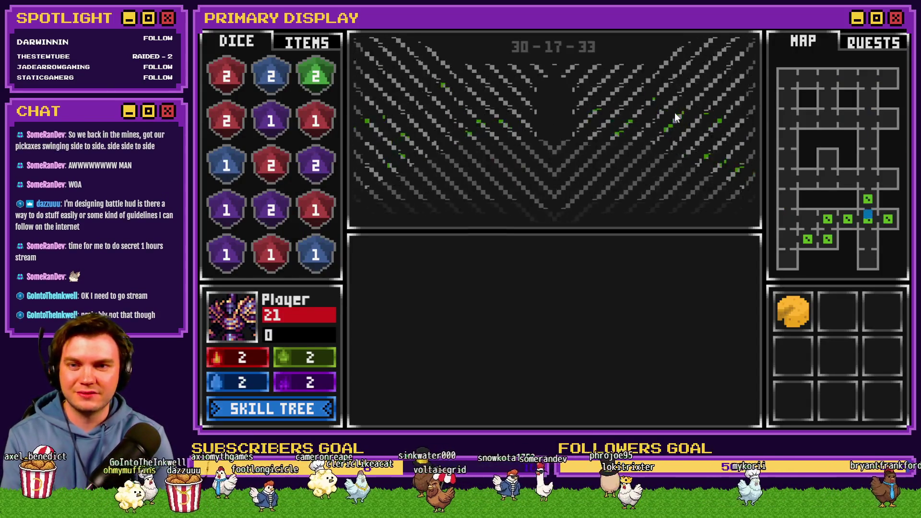
{"action": "key", "text": "w"}
{"action": "key", "text": "w"}
{"action": "key", "text": "w"}
{"action": "key", "text": "w"}
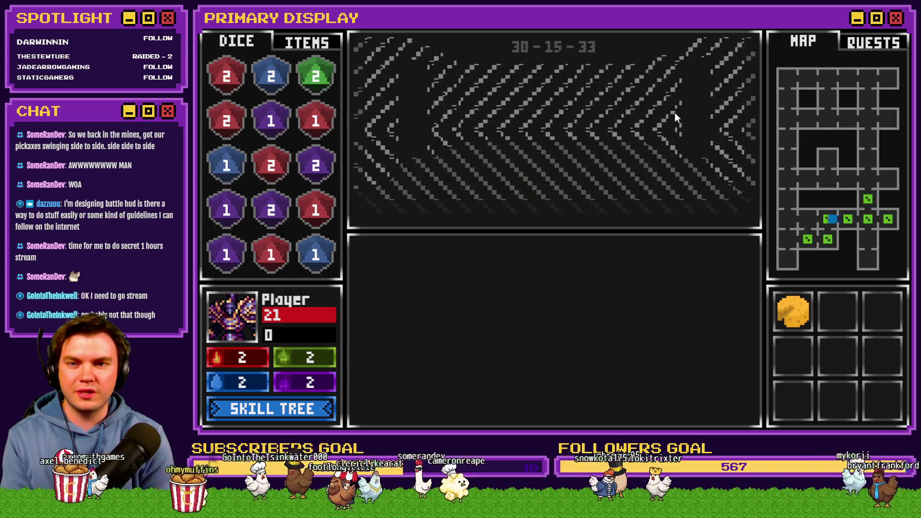
{"action": "key", "text": "w"}
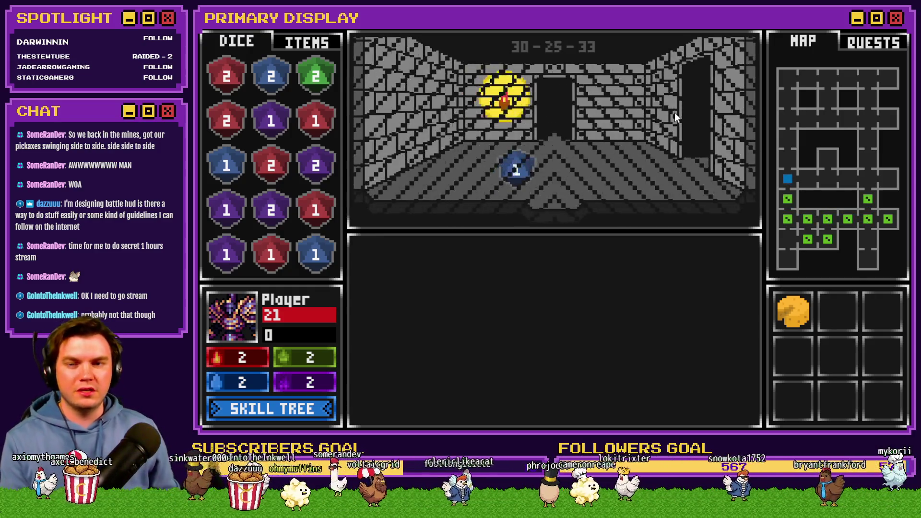
{"action": "key", "text": "a"}
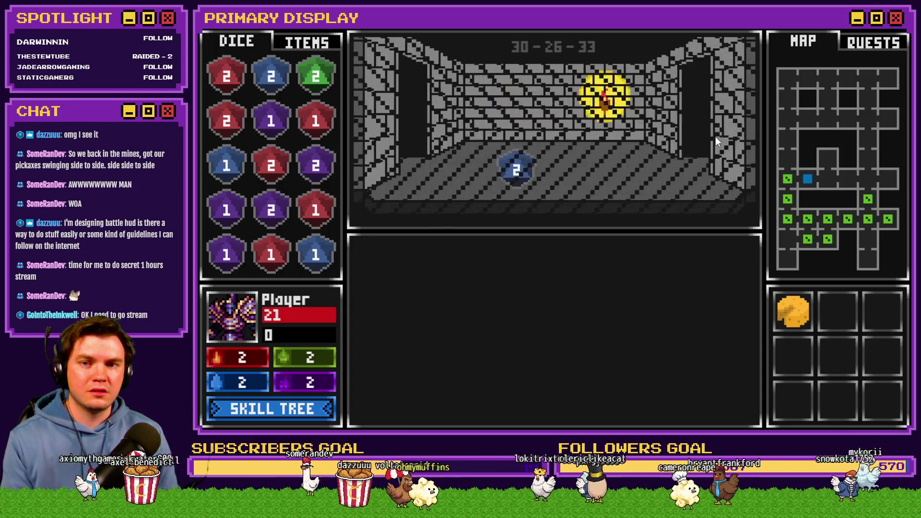
{"action": "key", "text": "w"}
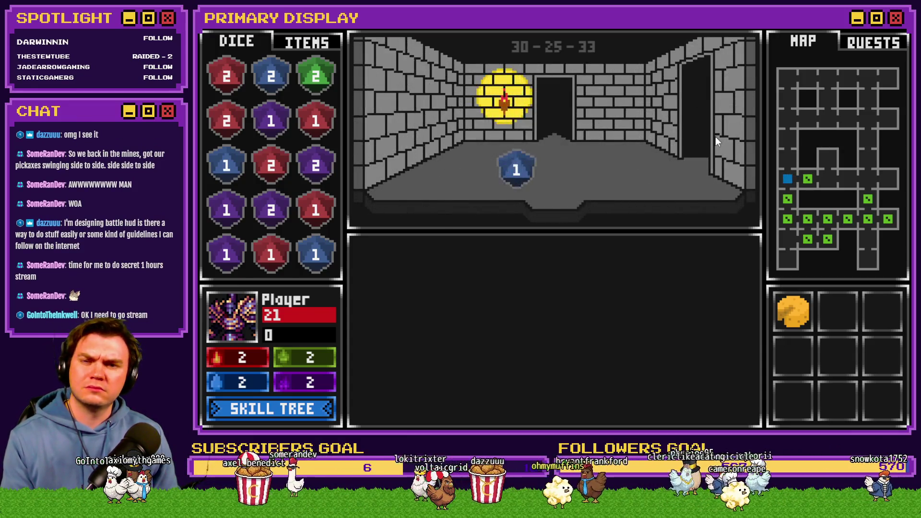
{"action": "key", "text": "w"}
{"action": "key", "text": "w"}
{"action": "key", "text": "w"}
{"action": "key", "text": "w"}
{"action": "key", "text": "w"}
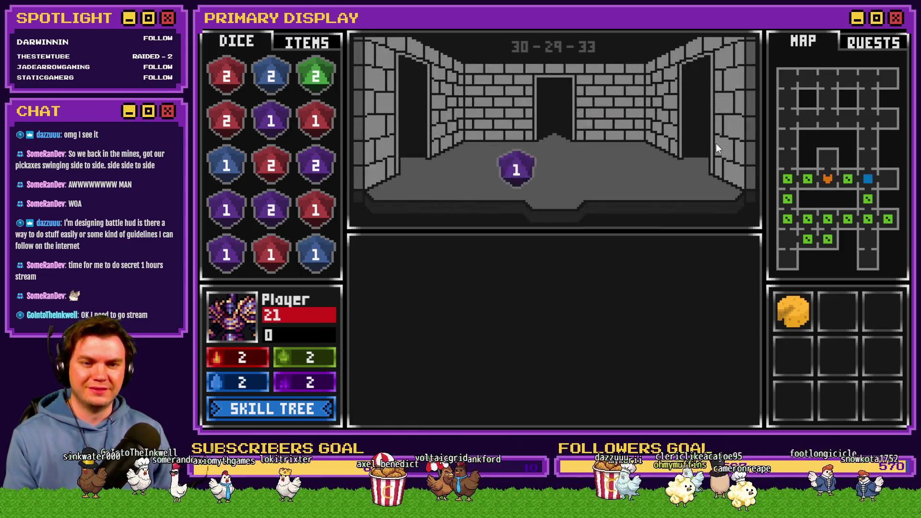
{"action": "left_click", "coordinate": [557, 139]}
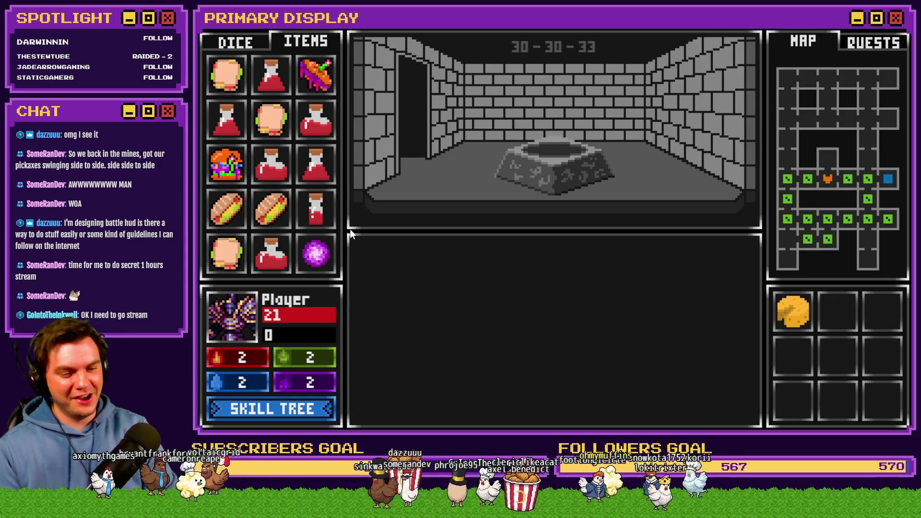
Warp away, open the arched door, and step into the next room
{"action": "left_click", "coordinate": [533, 141]}
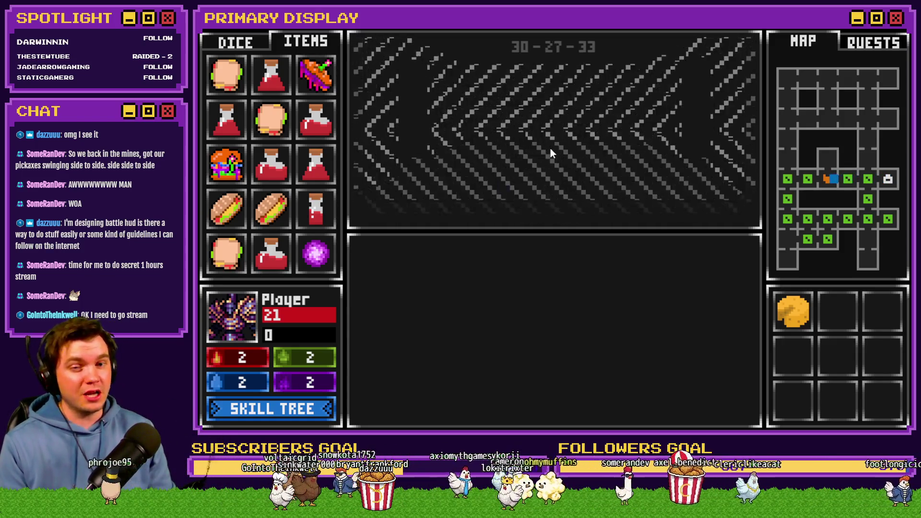
{"action": "left_click", "coordinate": [541, 331]}
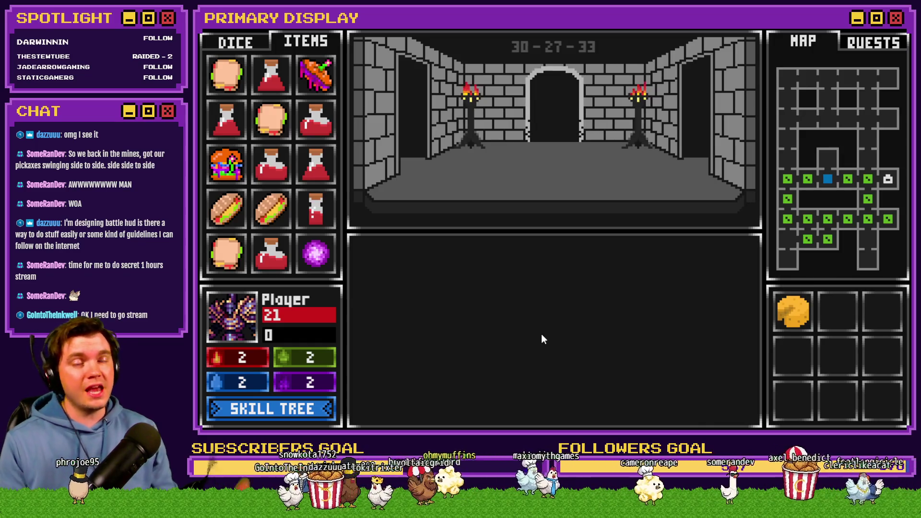
{"action": "left_click", "coordinate": [656, 191]}
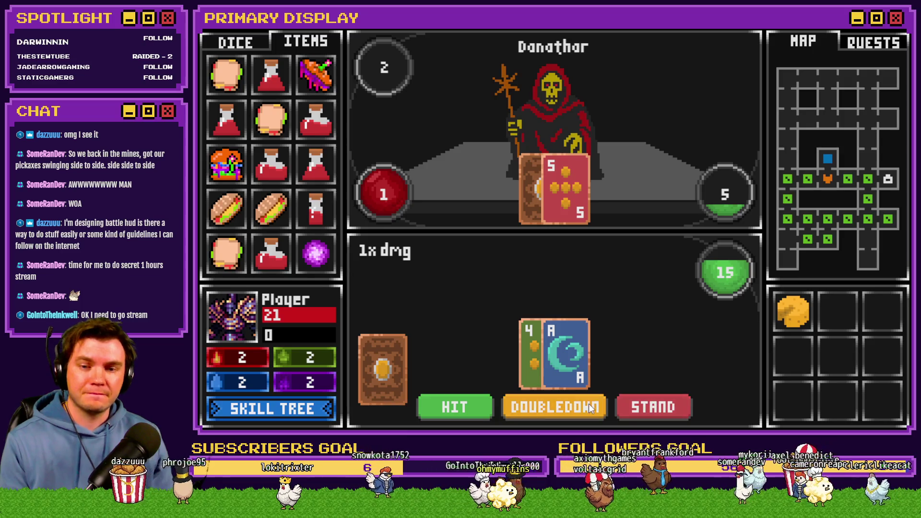
Hit once, stand to end the Danathar battle, then view the glyph door close-up
{"action": "left_click", "coordinate": [460, 404]}
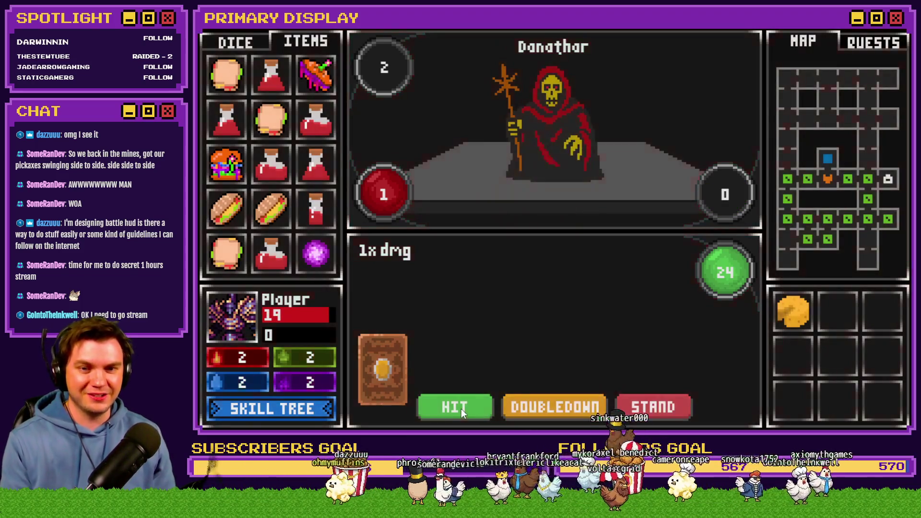
{"action": "left_click", "coordinate": [652, 407]}
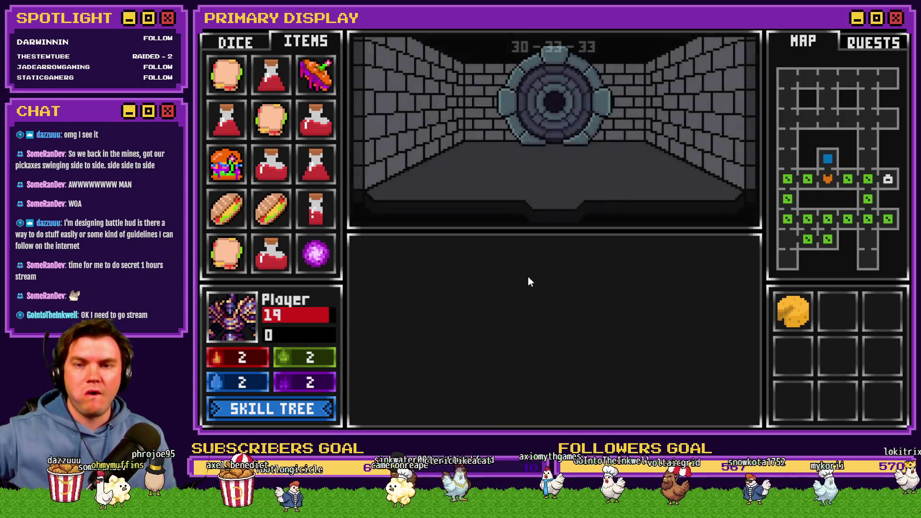
{"action": "left_click", "coordinate": [563, 330]}
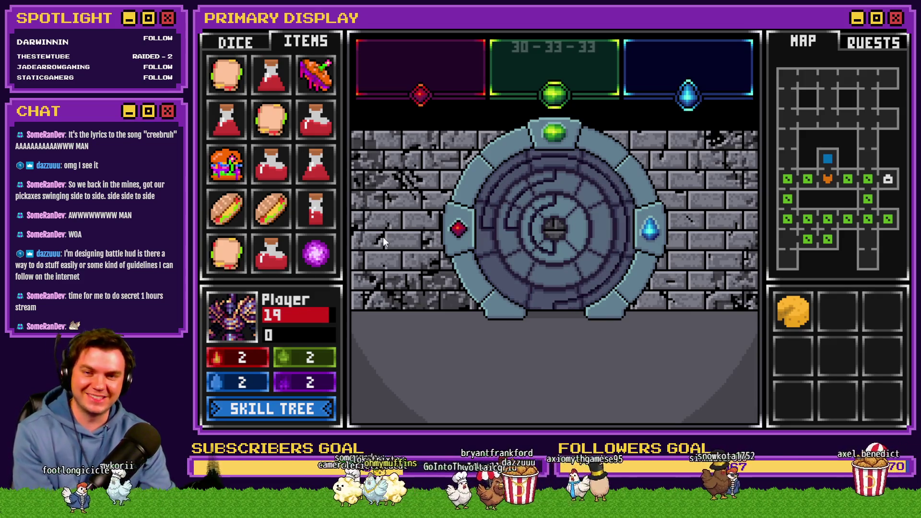
Place the purple orb in the portal door's centre so the magenta path lights up
{"action": "mouse_move", "coordinate": [316, 253]}
{"action": "left_mouse_down"}
{"action": "mouse_move", "coordinate": [541, 242]}
{"action": "mouse_move", "coordinate": [533, 245]}
{"action": "left_mouse_up"}
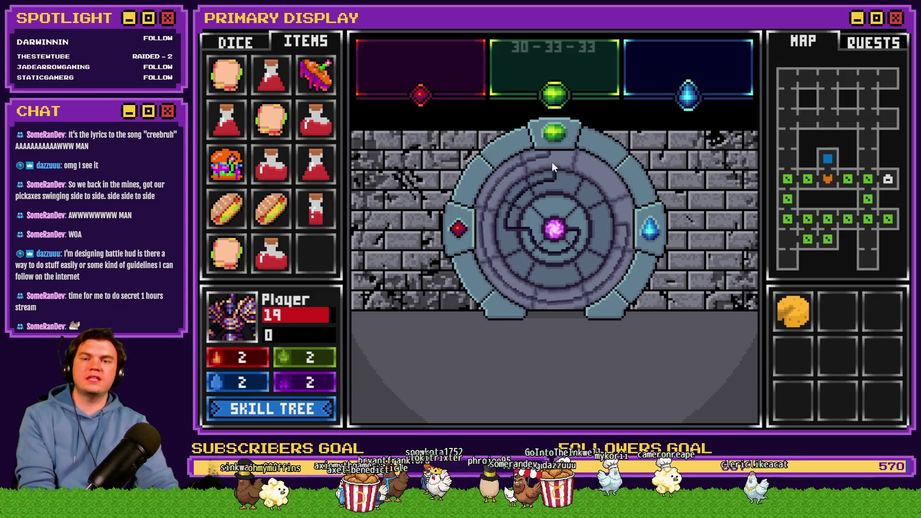
{"action": "left_click", "coordinate": [555, 214]}
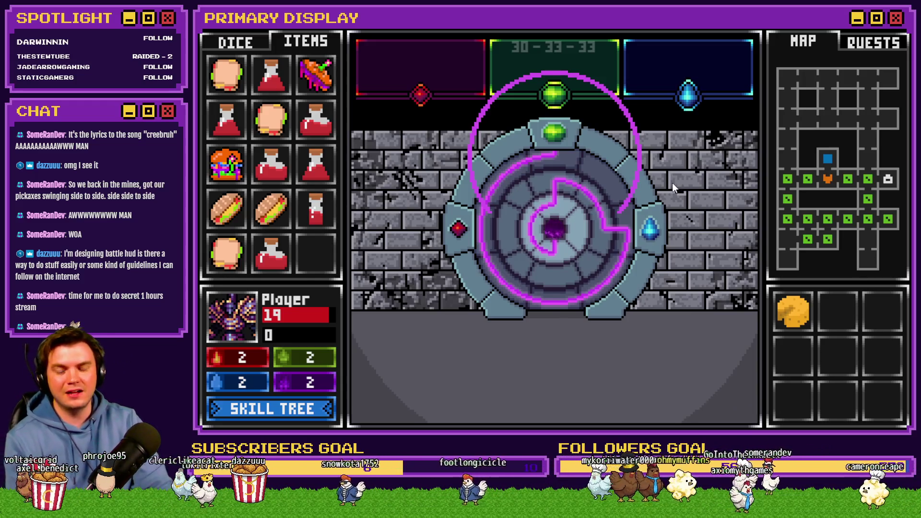
{"action": "key", "text": "alt+Tab"}
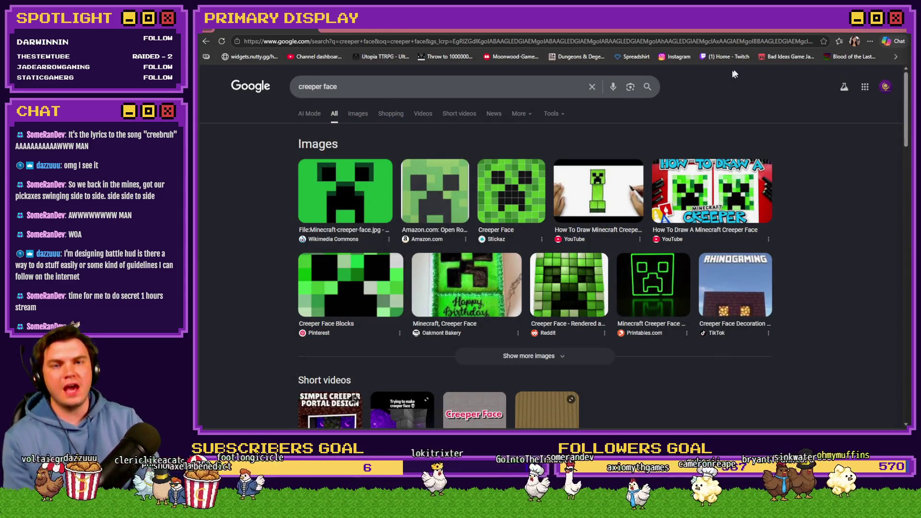
Leave the Chrome creeper face results and return to the TheTomb map editor
{"action": "key", "text": "alt+Tab"}
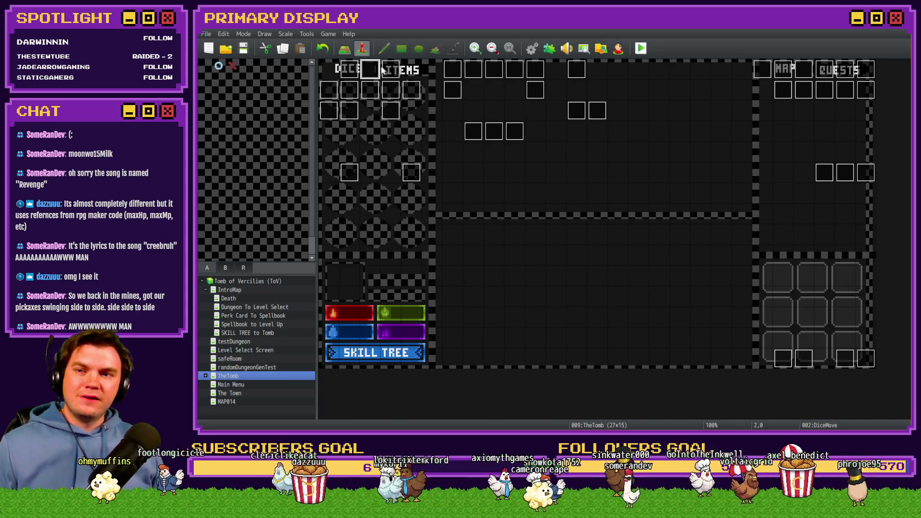
Review the dial snapping and connection checks on page 4 of the portalPuzzle event
{"action": "double_click", "coordinate": [577, 111]}
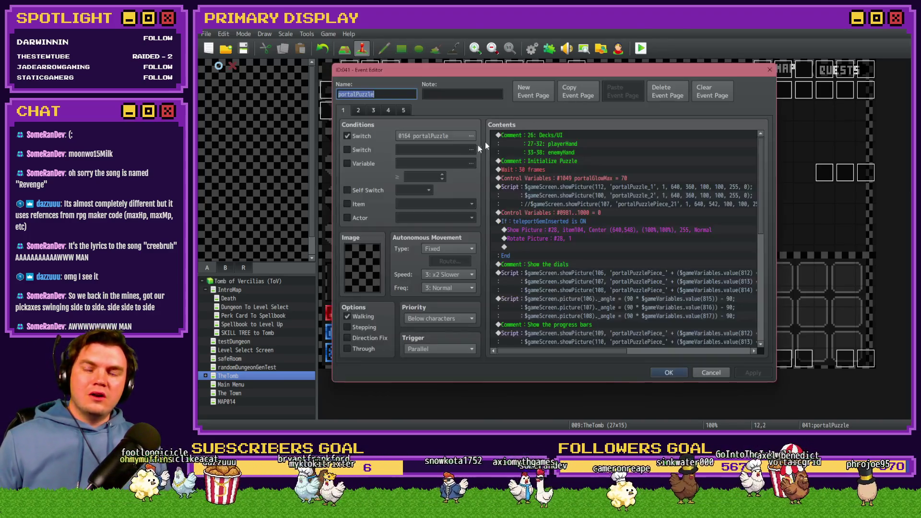
{"action": "left_click", "coordinate": [387, 110]}
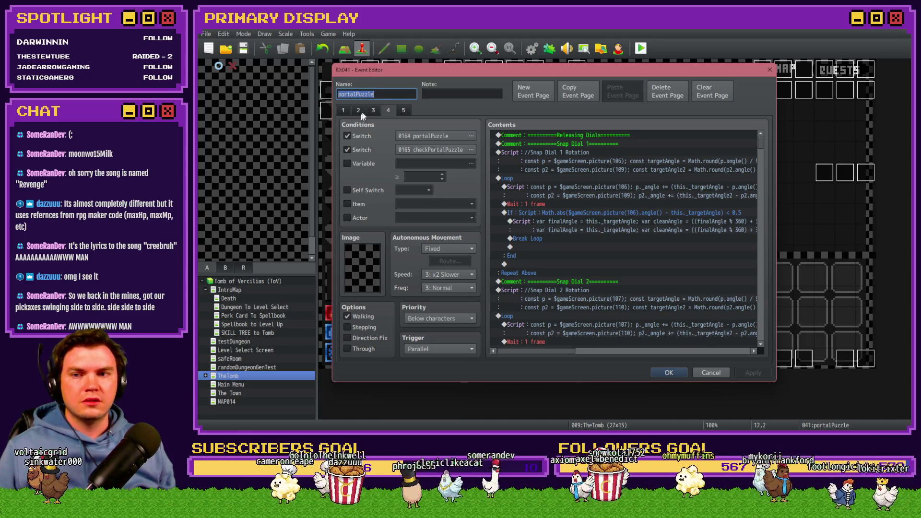
{"action": "left_click", "coordinate": [404, 112]}
{"action": "left_click", "coordinate": [387, 109]}
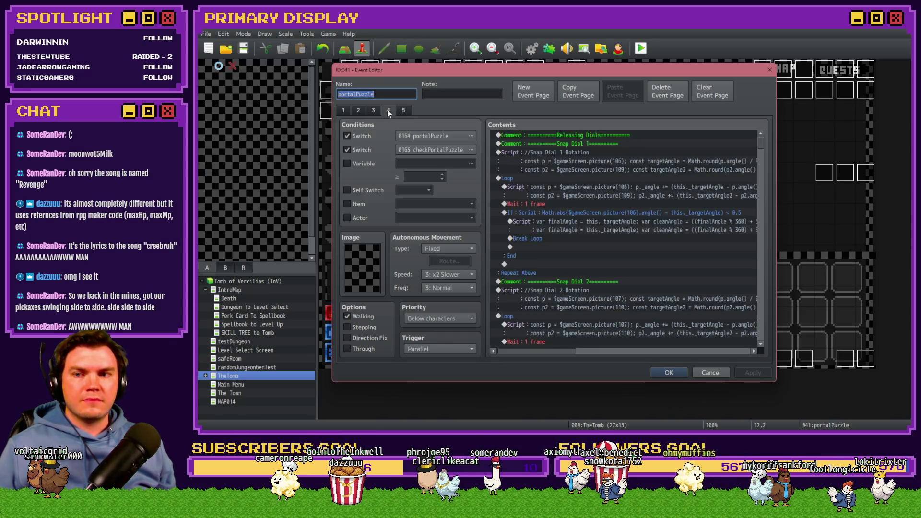
{"action": "left_click", "coordinate": [390, 110]}
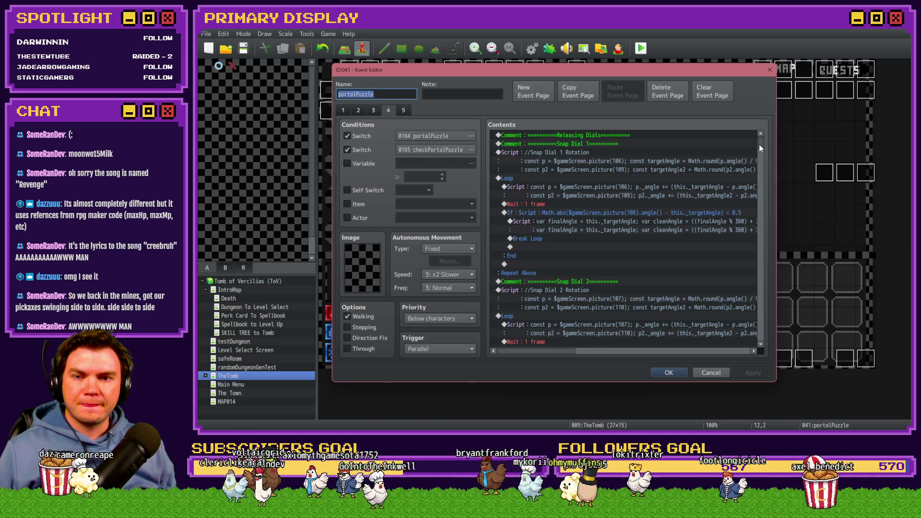
{"action": "scroll", "coordinate": [759, 145], "scroll_direction": "down", "scroll_amount": 1}
{"action": "scroll", "coordinate": [759, 145], "scroll_direction": "up", "scroll_amount": 1}
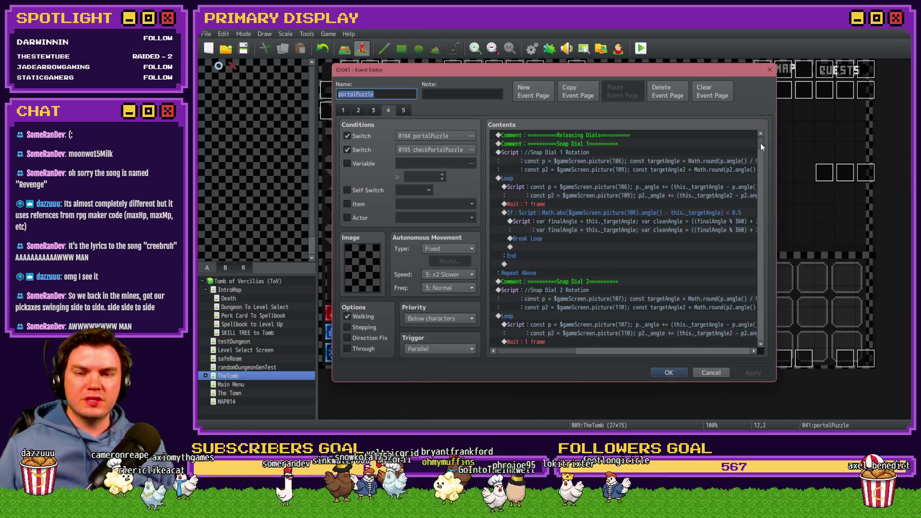
{"action": "left_click_drag", "start_coordinate": [761, 144], "coordinate": [762, 166]}
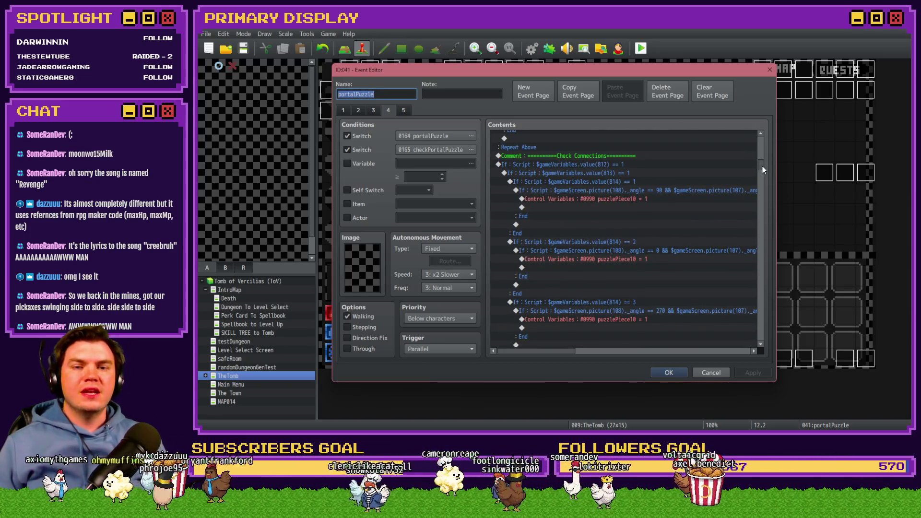
{"action": "mouse_move", "coordinate": [762, 166]}
{"action": "left_mouse_down"}
{"action": "mouse_move", "coordinate": [773, 189]}
{"action": "mouse_move", "coordinate": [773, 250]}
{"action": "left_mouse_up"}
{"action": "mouse_move", "coordinate": [770, 263]}
{"action": "left_mouse_down"}
{"action": "mouse_move", "coordinate": [772, 274]}
{"action": "mouse_move", "coordinate": [776, 166]}
{"action": "left_mouse_up"}
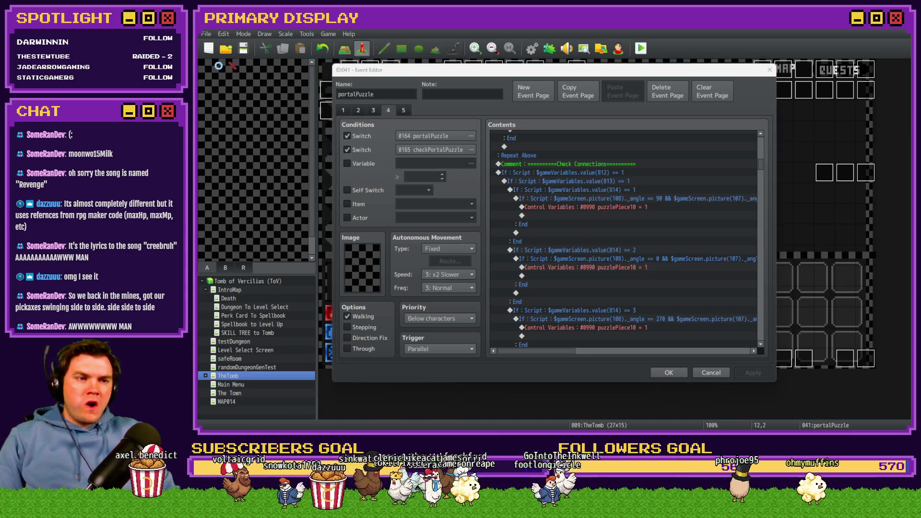
Browse the pictures folder, selecting portalPuzzlePiece_14 and opening portalPuzzlePiece_12
{"action": "key", "text": "alt+Tab"}
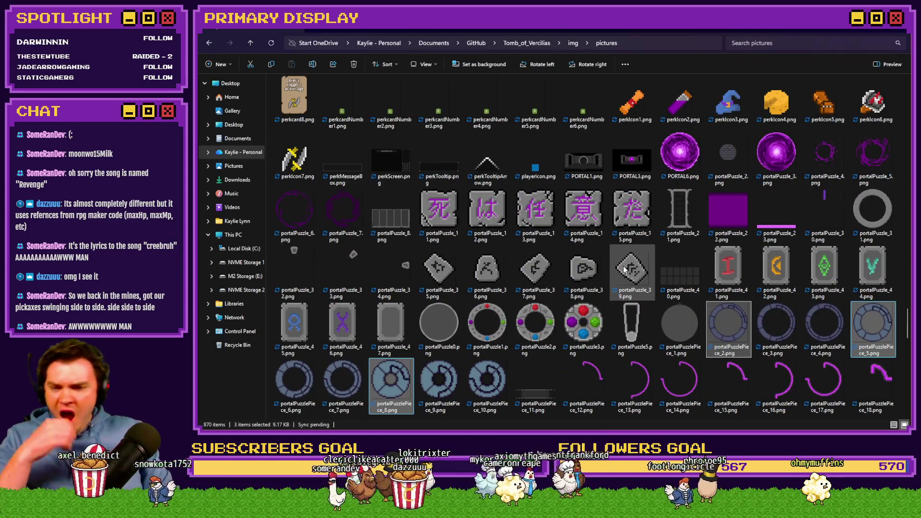
{"action": "left_click", "coordinate": [669, 387]}
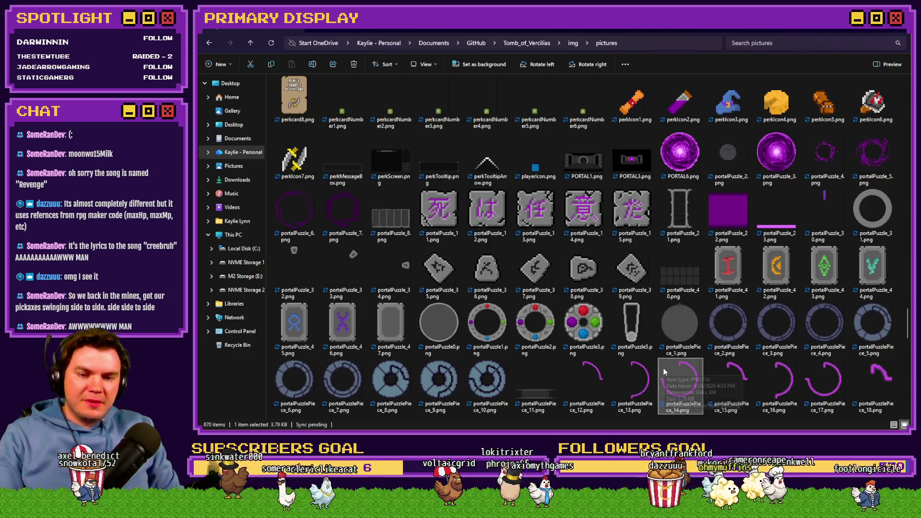
{"action": "left_click", "coordinate": [590, 374]}
{"action": "double_click", "coordinate": [590, 373]}
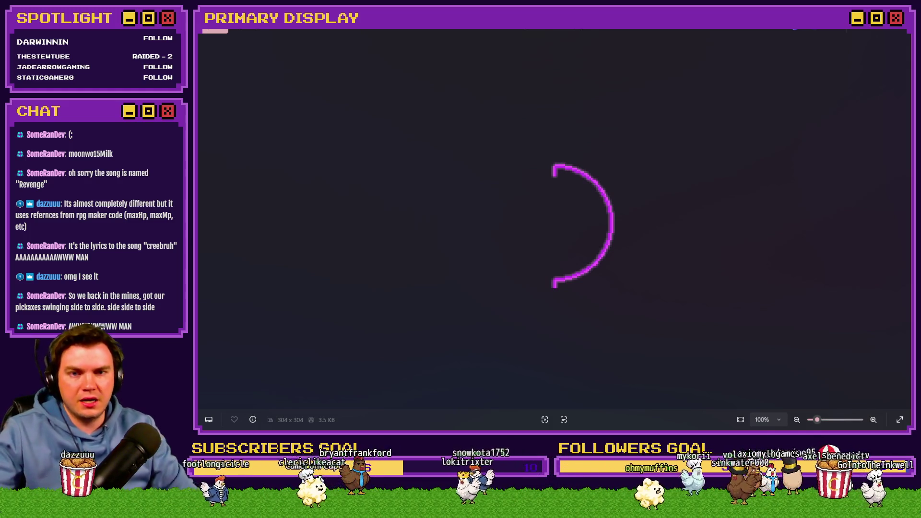
Close the portalPuzzlePiece_12 arc image in Photos
{"action": "left_click", "coordinate": [901, 31]}
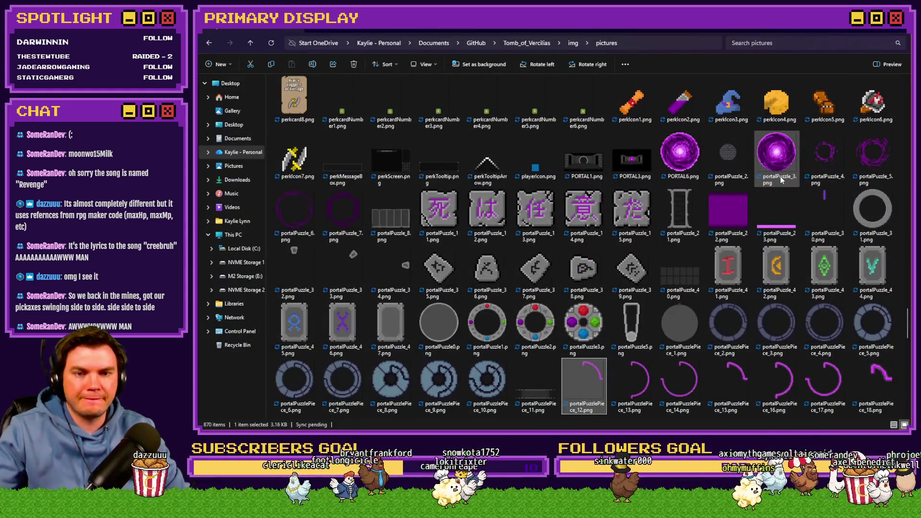
Return from the pictures folder to the portalPuzzle Event Editor
{"action": "key", "text": "alt+Tab"}
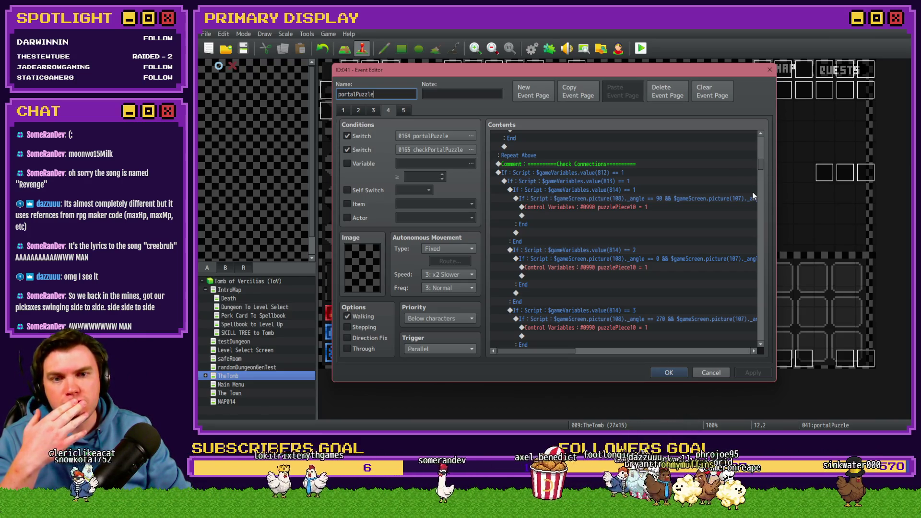
Scroll the portalPuzzle Contents to the Check Connections branches
{"action": "scroll", "coordinate": [698, 254], "scroll_direction": "down", "scroll_amount": 2}
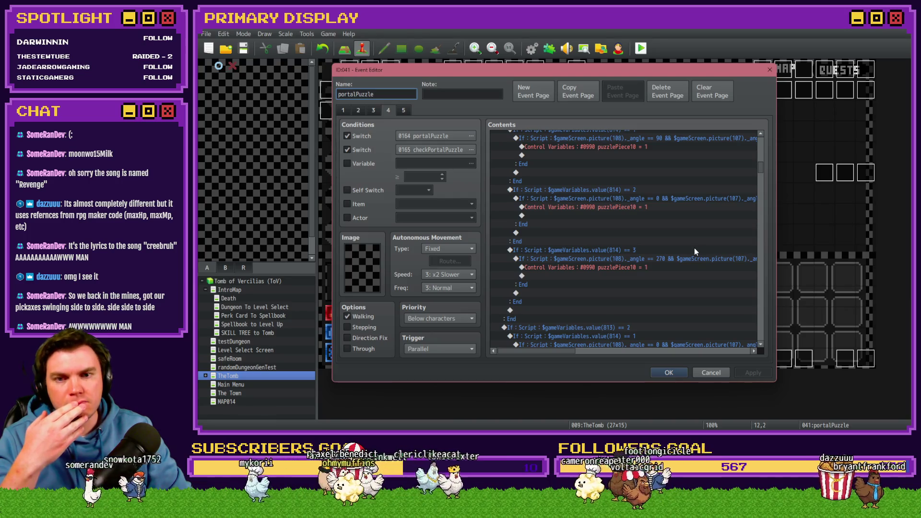
{"action": "scroll", "coordinate": [694, 250], "scroll_direction": "up", "scroll_amount": 2}
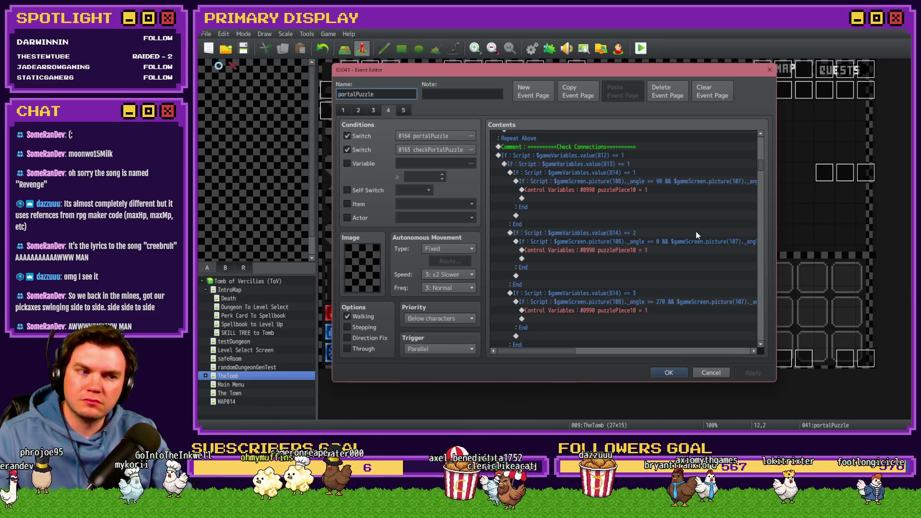
{"action": "left_click_drag", "start_coordinate": [761, 172], "coordinate": [764, 208]}
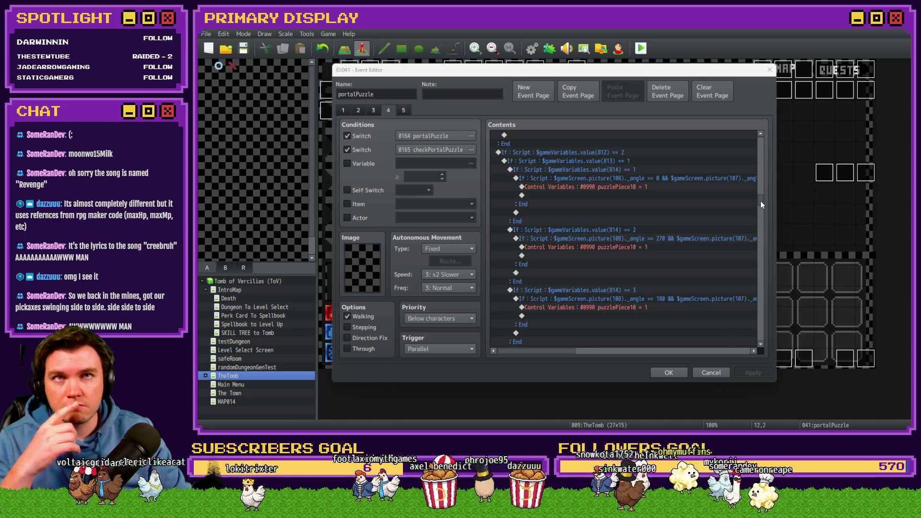
{"action": "left_click_drag", "start_coordinate": [761, 201], "coordinate": [768, 297]}
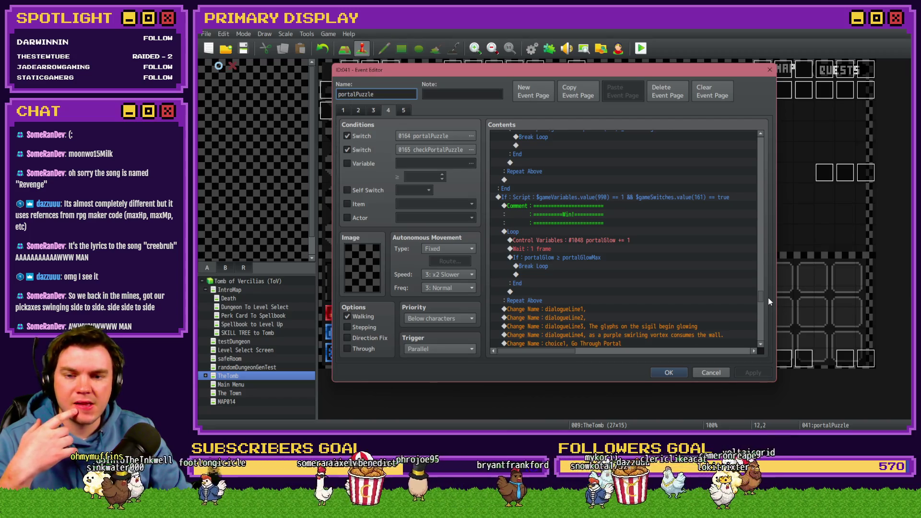
{"action": "left_click_drag", "start_coordinate": [767, 301], "coordinate": [767, 271]}
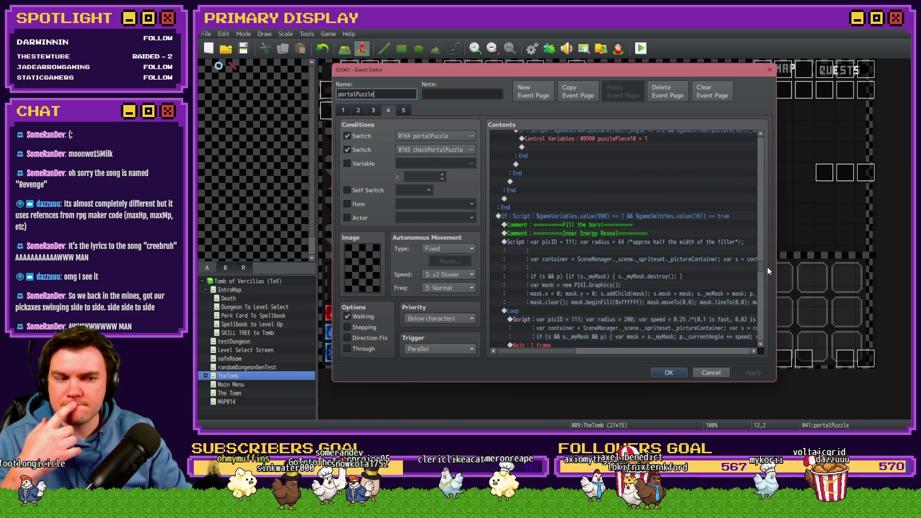
{"action": "left_click_drag", "start_coordinate": [768, 269], "coordinate": [768, 262]}
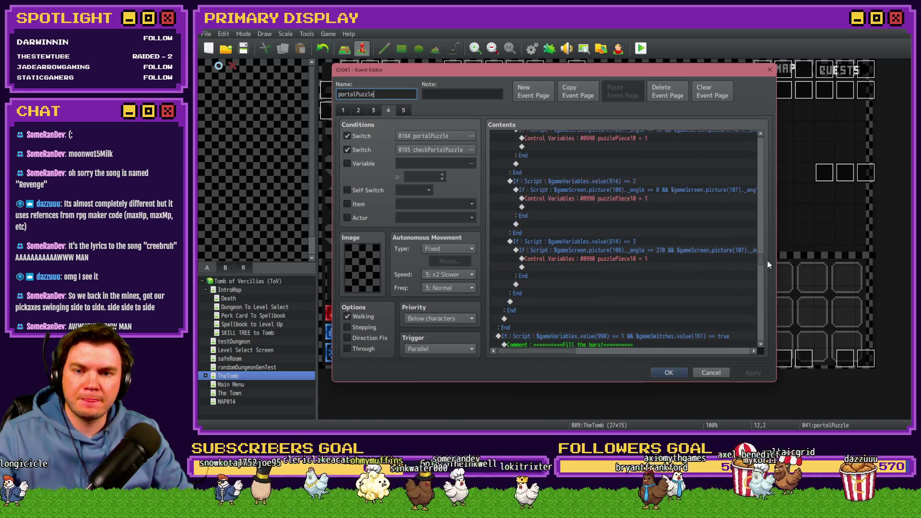
{"action": "scroll", "coordinate": [767, 261], "scroll_direction": "up", "scroll_amount": 2}
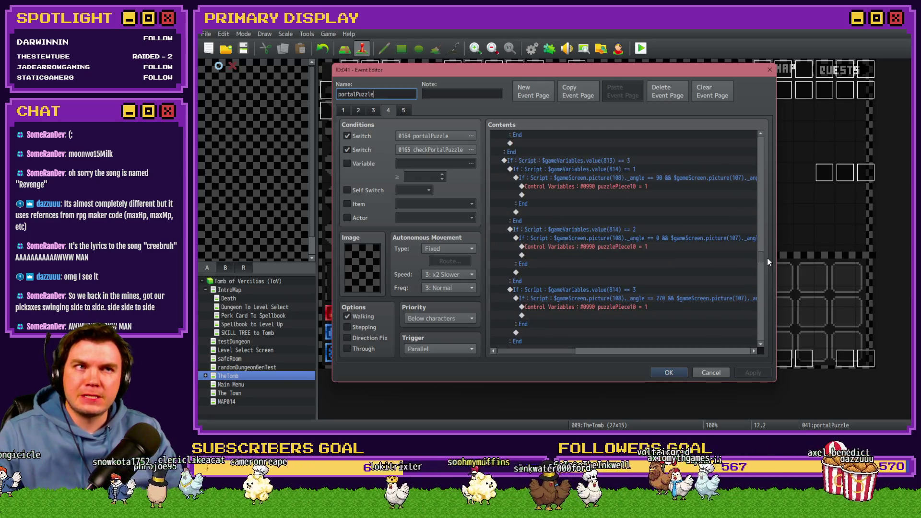
{"action": "left_click_drag", "start_coordinate": [768, 257], "coordinate": [766, 163]}
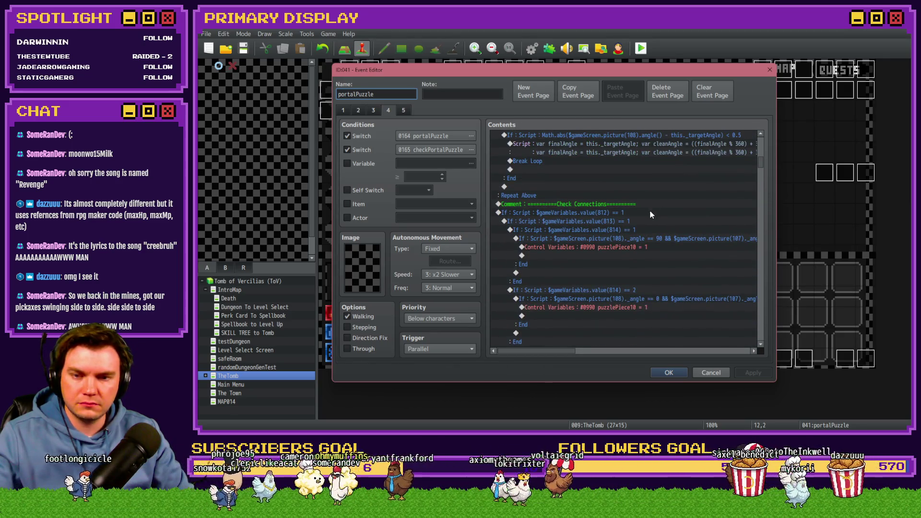
Select the 812 == 1 check block and bring up the Event Commands list
{"action": "left_click", "coordinate": [650, 212]}
{"action": "left_click", "coordinate": [644, 229]}
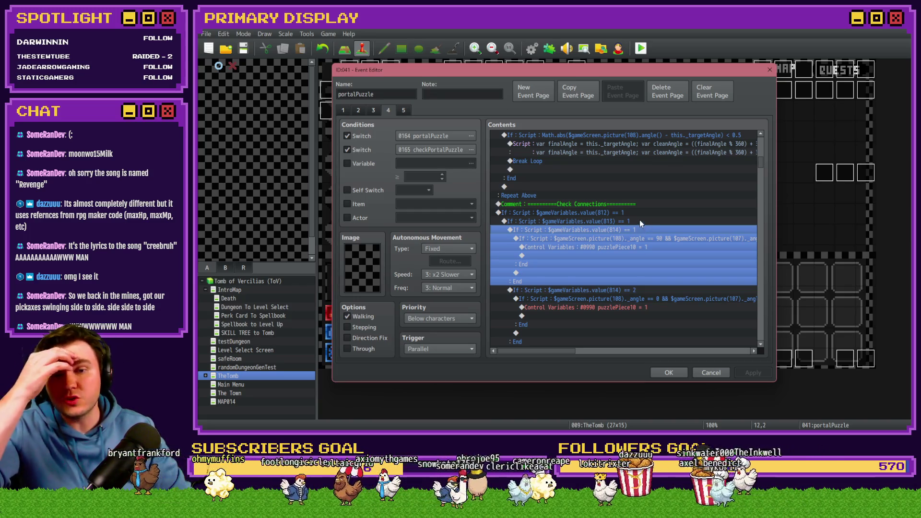
{"action": "left_click", "coordinate": [634, 212]}
{"action": "key", "text": "Insert"}
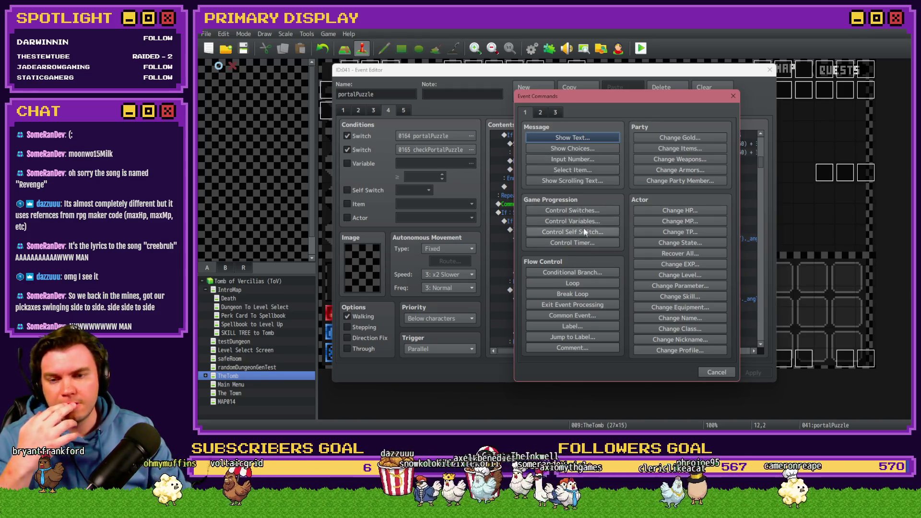
Look up portalPuzzle_dialLength variables 0812–0814 in Control Variables, then cancel without adding anything
{"action": "left_click", "coordinate": [578, 221]}
{"action": "left_click", "coordinate": [635, 173]}
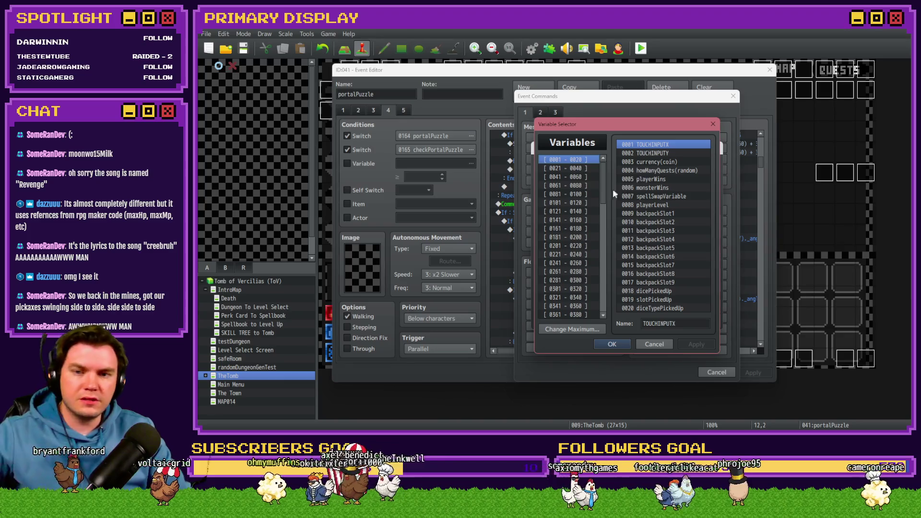
{"action": "scroll", "coordinate": [604, 197], "scroll_direction": "down", "scroll_amount": 11}
{"action": "left_click", "coordinate": [589, 264]}
{"action": "key", "text": "Up"}
{"action": "key", "text": "Up"}
{"action": "key", "text": "Up"}
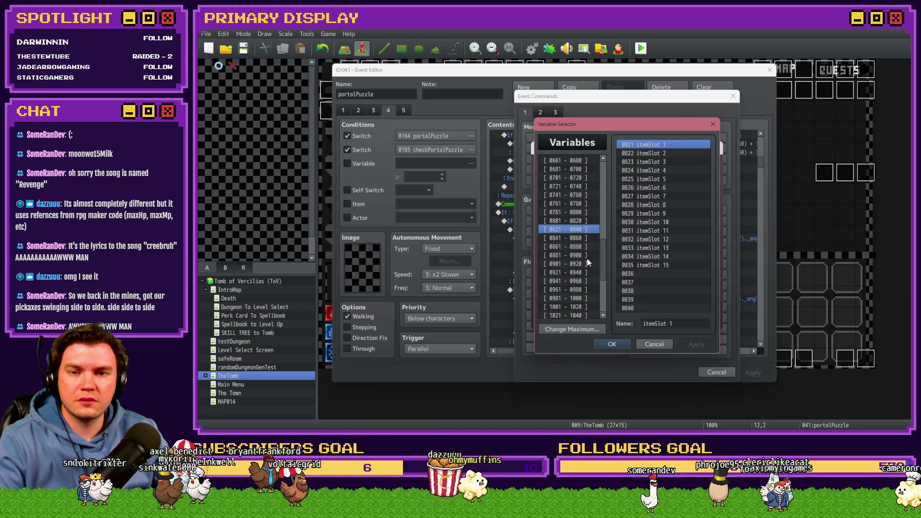
{"action": "key", "text": "Up"}
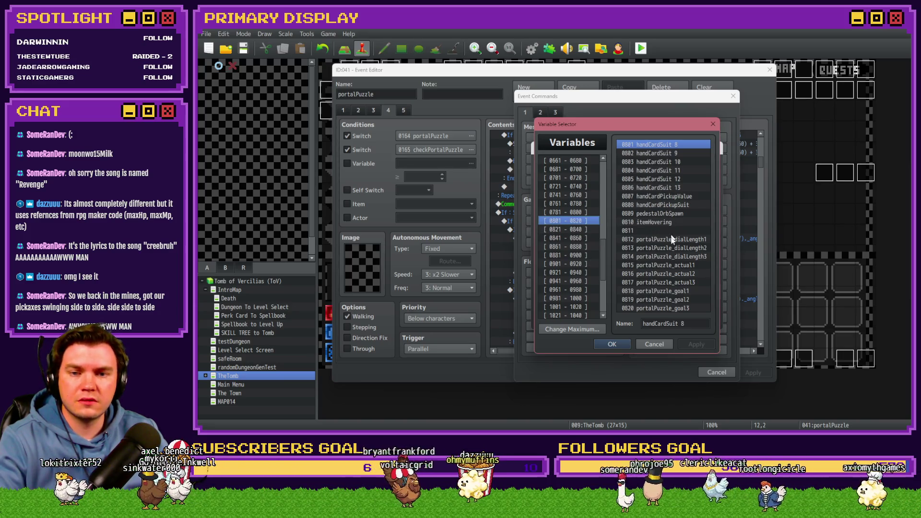
{"action": "left_click", "coordinate": [671, 242]}
{"action": "key", "text": "Down"}
{"action": "key", "text": "Down"}
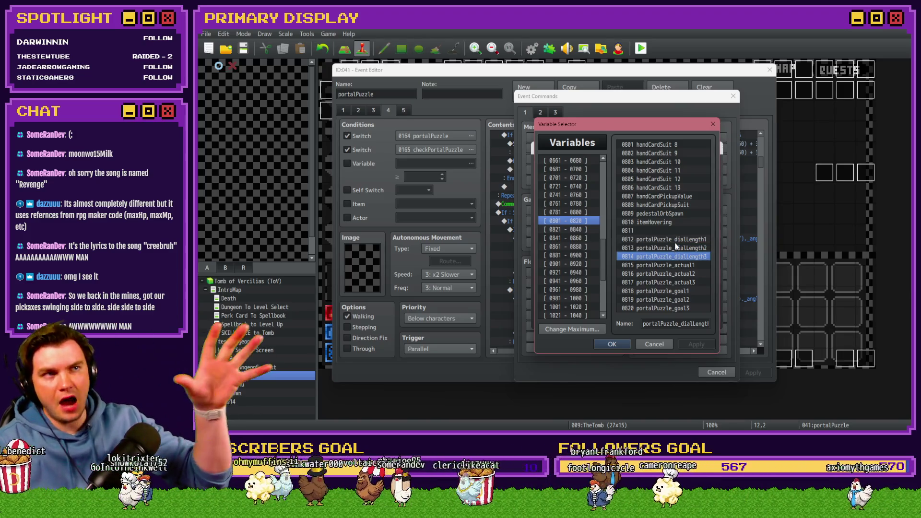
{"action": "key", "text": "Up"}
{"action": "key", "text": "Up"}
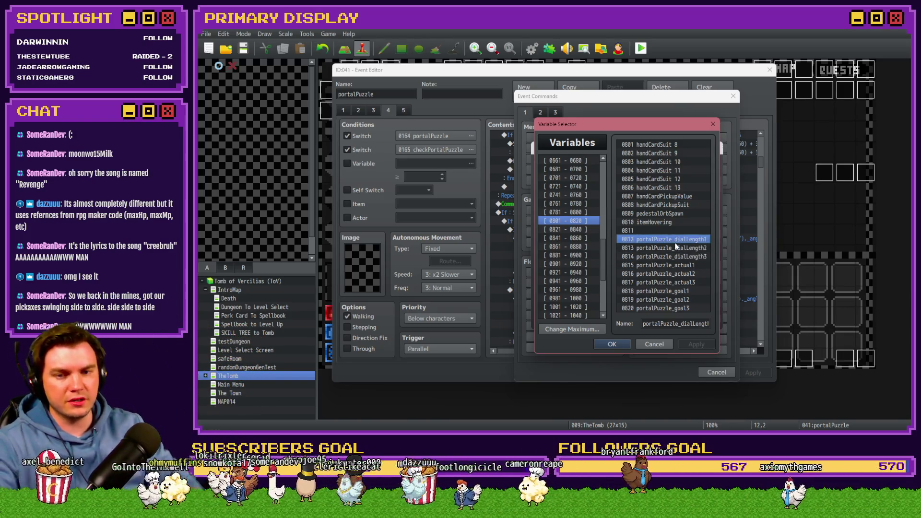
{"action": "key", "text": "Down"}
{"action": "key", "text": "Down"}
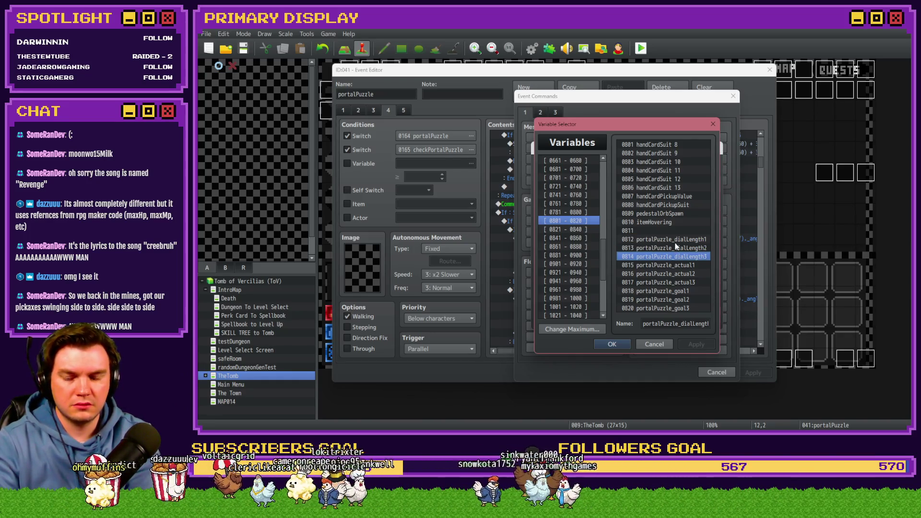
{"action": "key", "text": "Escape"}
{"action": "key", "text": "Escape"}
{"action": "key", "text": "Escape"}
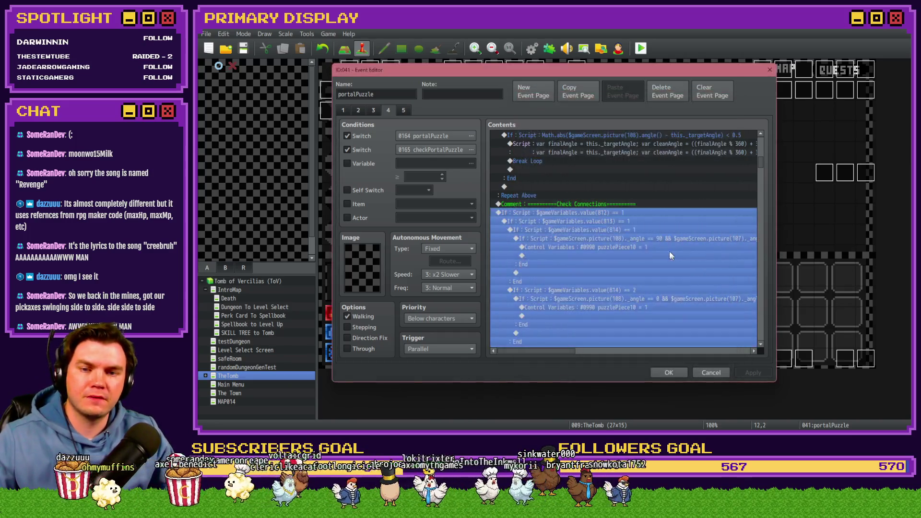
Select the If 814 == 1 branch and bring up the pictures folder
{"action": "left_click", "coordinate": [618, 226]}
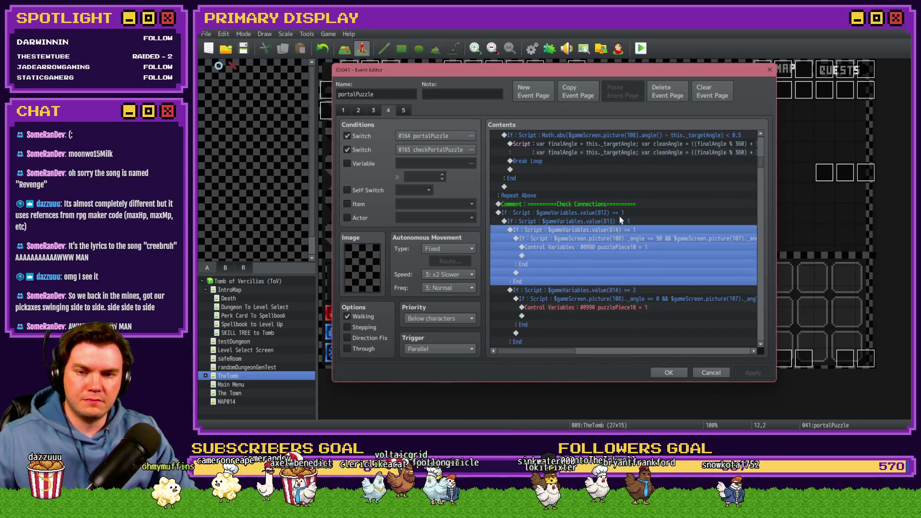
{"action": "left_click", "coordinate": [620, 220]}
{"action": "left_click", "coordinate": [631, 229]}
{"action": "key", "text": "alt+Tab"}
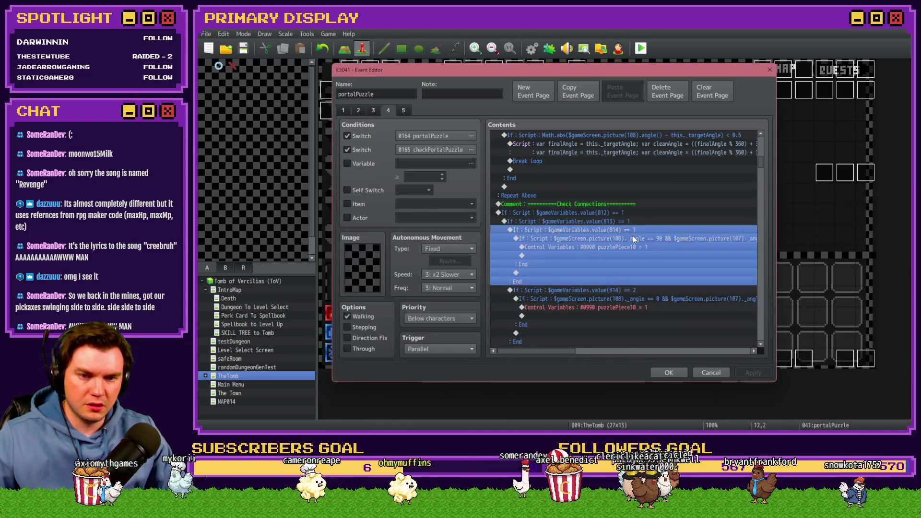
{"action": "key", "text": "alt+Tab"}
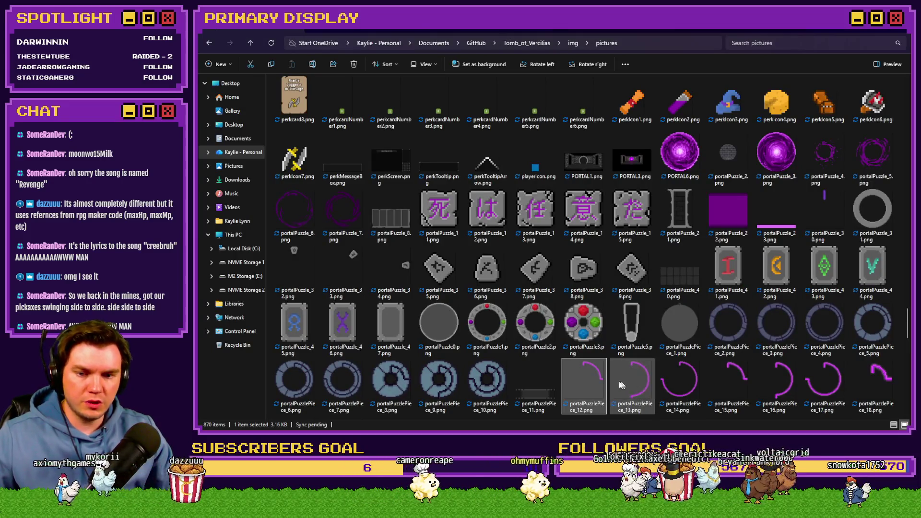
Look over the portalPuzzlePiece images in img/pictures, then return to the Event Editor
{"action": "scroll", "coordinate": [588, 379], "scroll_direction": "down", "scroll_amount": 10}
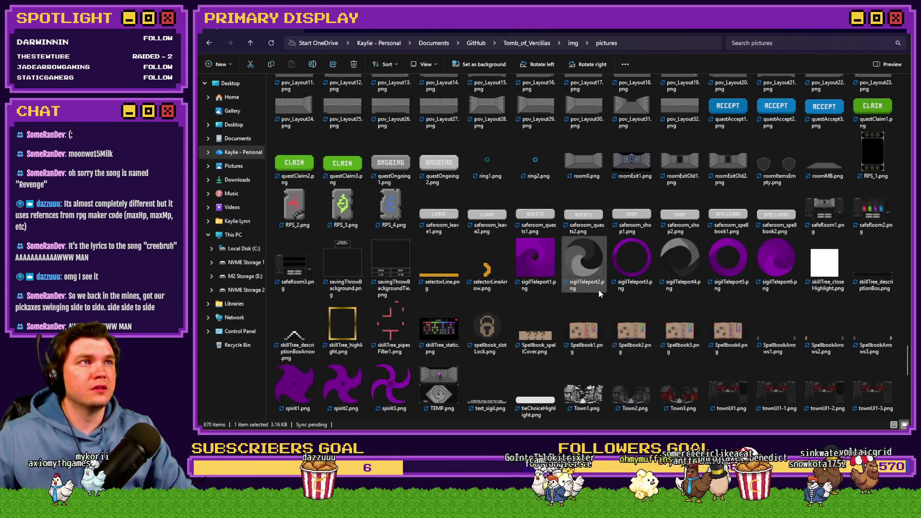
{"action": "scroll", "coordinate": [599, 290], "scroll_direction": "up", "scroll_amount": 5}
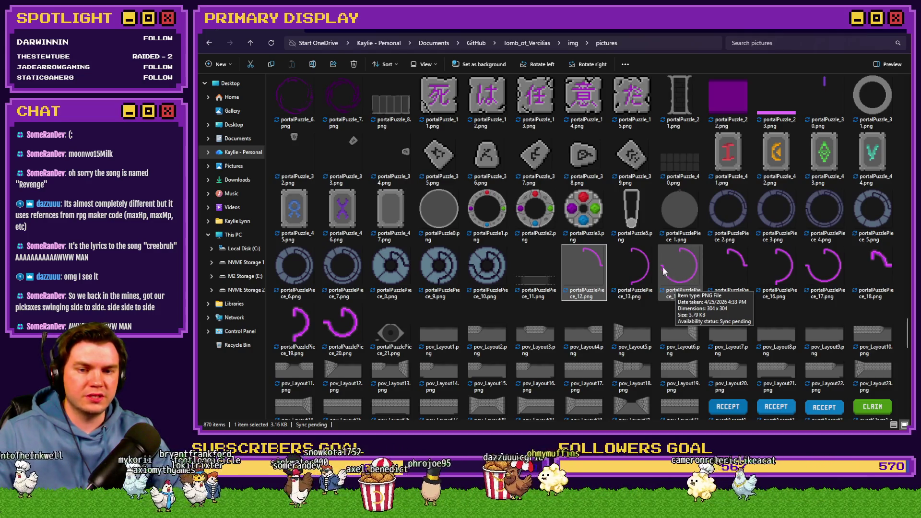
{"action": "key", "text": "alt+Tab"}
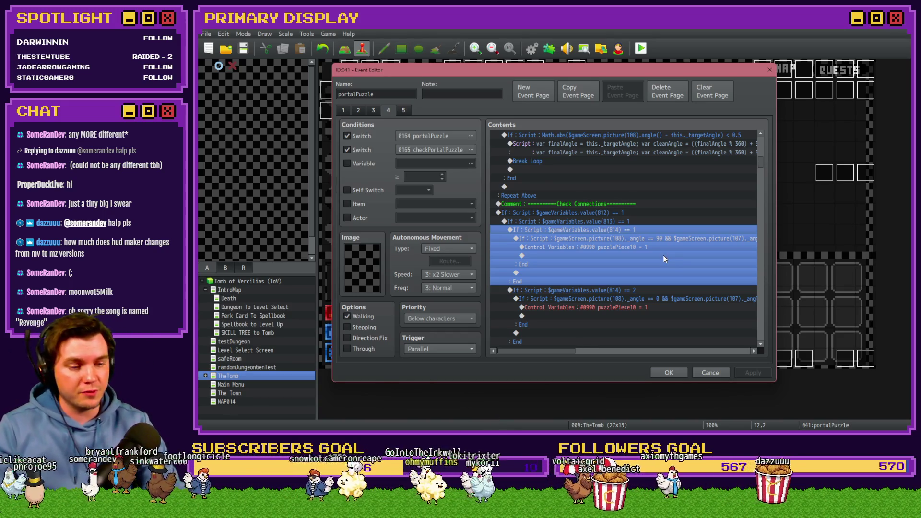
{"action": "left_click", "coordinate": [652, 213]}
{"action": "left_click_drag", "start_coordinate": [652, 221], "coordinate": [646, 237]}
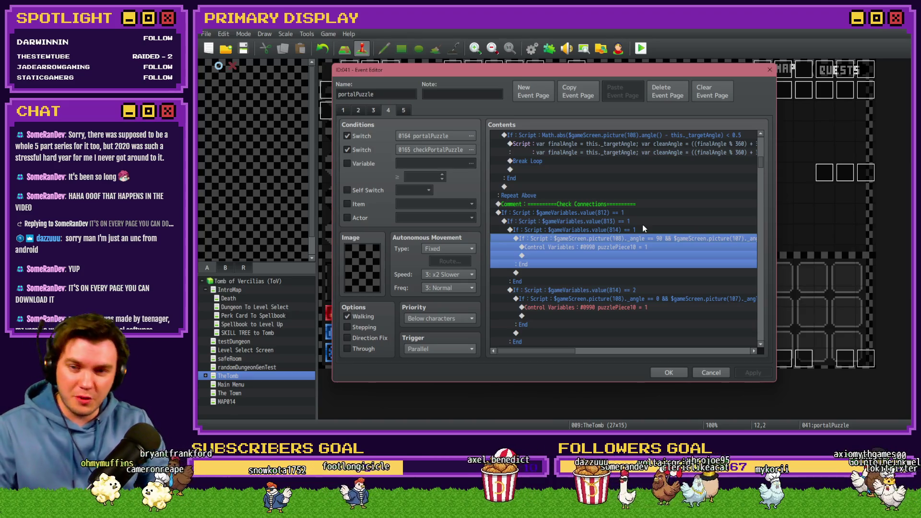
{"action": "left_click_drag", "start_coordinate": [651, 213], "coordinate": [652, 230]}
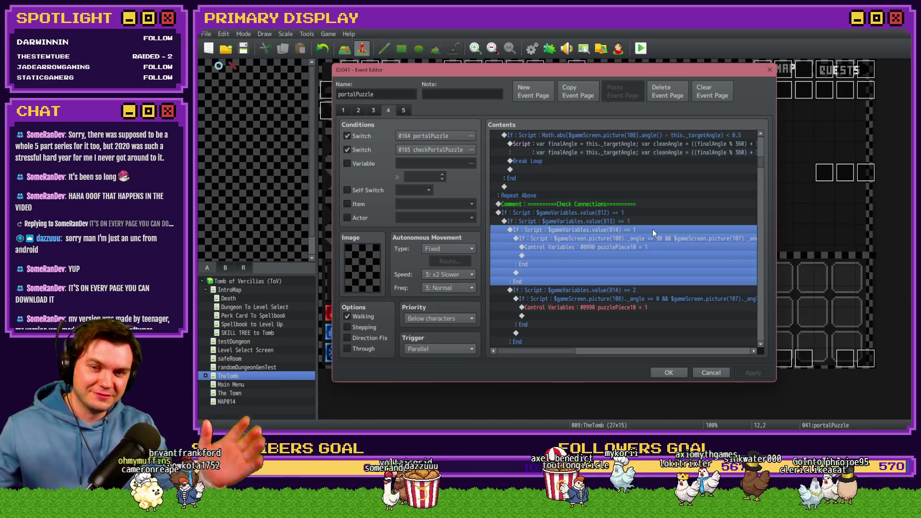
{"action": "left_click", "coordinate": [649, 238]}
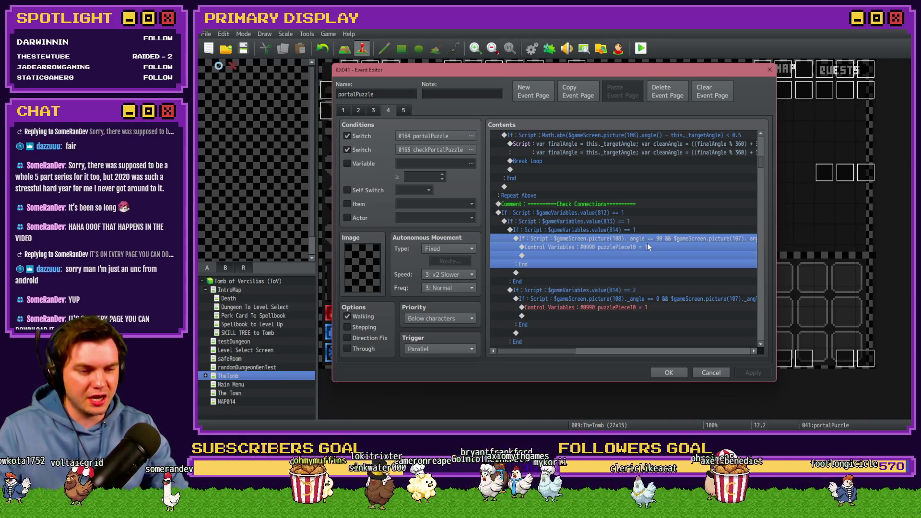
{"action": "left_click", "coordinate": [655, 299]}
{"action": "scroll", "coordinate": [654, 294], "scroll_direction": "down", "scroll_amount": 2}
{"action": "left_click", "coordinate": [655, 264]}
{"action": "scroll", "coordinate": [656, 266], "scroll_direction": "down", "scroll_amount": 5}
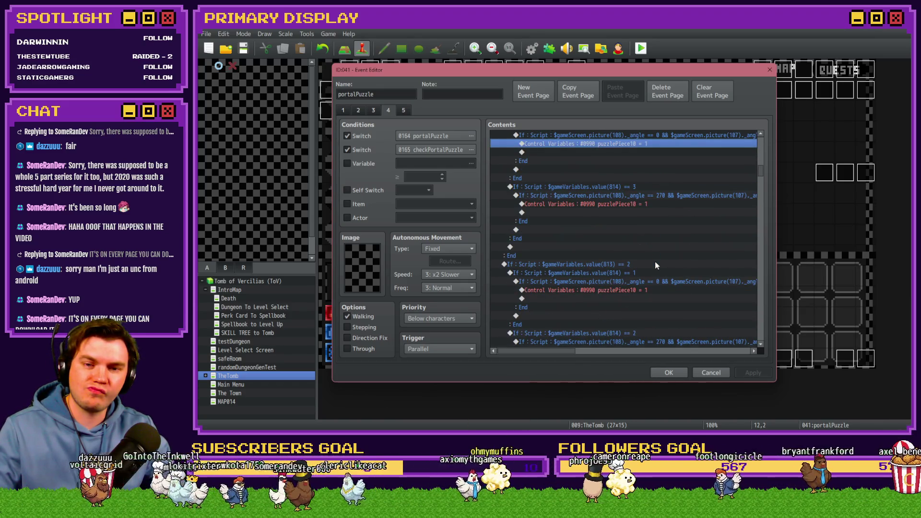
{"action": "scroll", "coordinate": [655, 261], "scroll_direction": "up", "scroll_amount": 4}
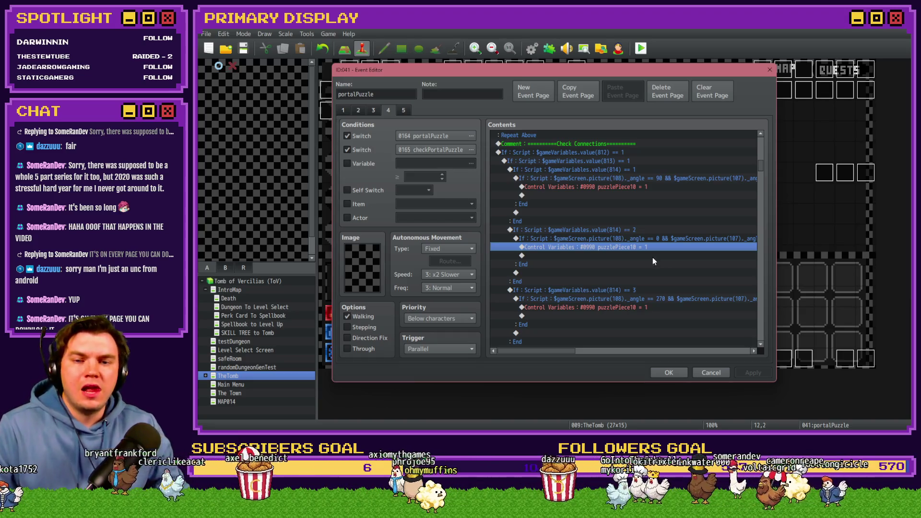
{"action": "scroll", "coordinate": [650, 261], "scroll_direction": "down", "scroll_amount": 9}
{"action": "scroll", "coordinate": [647, 269], "scroll_direction": "down", "scroll_amount": 10}
{"action": "scroll", "coordinate": [646, 272], "scroll_direction": "down", "scroll_amount": 5}
{"action": "scroll", "coordinate": [644, 271], "scroll_direction": "down", "scroll_amount": 10}
{"action": "scroll", "coordinate": [643, 271], "scroll_direction": "down", "scroll_amount": 5}
{"action": "scroll", "coordinate": [649, 274], "scroll_direction": "down", "scroll_amount": 10}
{"action": "scroll", "coordinate": [655, 275], "scroll_direction": "down", "scroll_amount": 2}
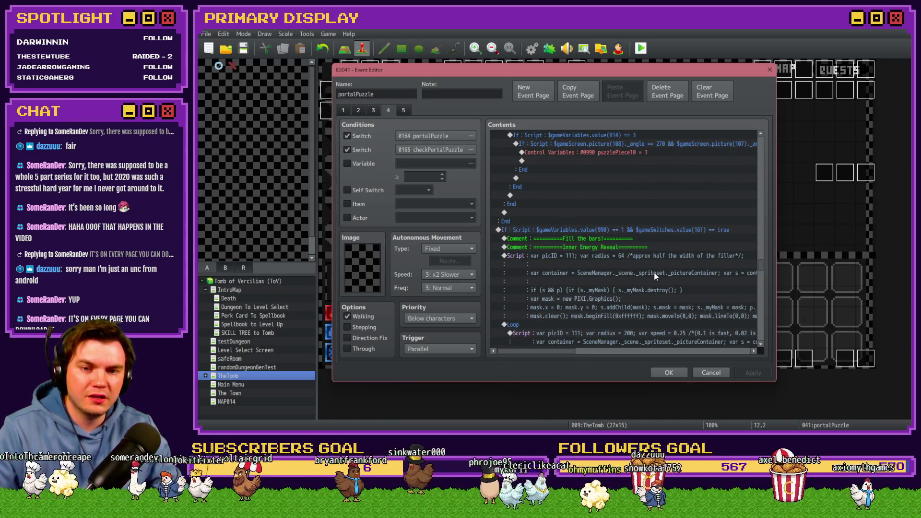
{"action": "scroll", "coordinate": [655, 275], "scroll_direction": "up", "scroll_amount": 2}
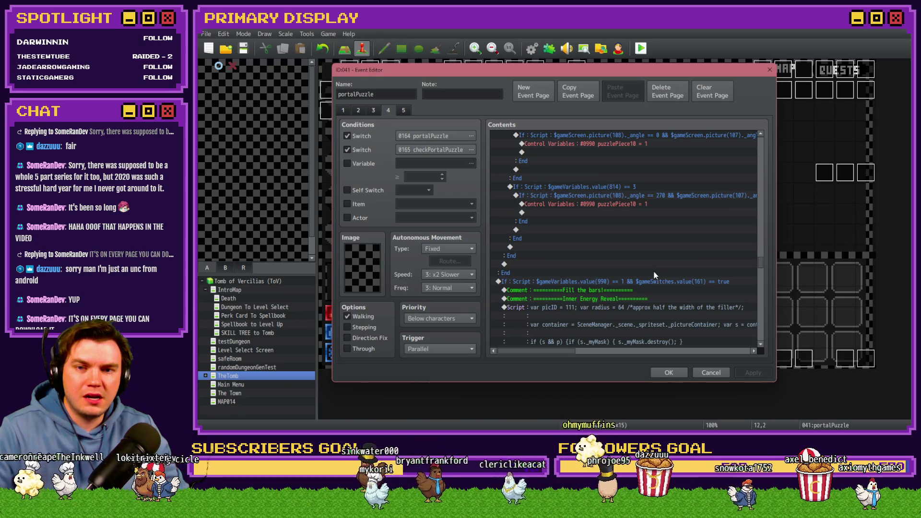
{"action": "mouse_move", "coordinate": [758, 268]}
{"action": "left_mouse_down"}
{"action": "mouse_move", "coordinate": [768, 188]}
{"action": "mouse_move", "coordinate": [774, 252]}
{"action": "mouse_move", "coordinate": [763, 295]}
{"action": "mouse_move", "coordinate": [768, 271]}
{"action": "left_mouse_up"}
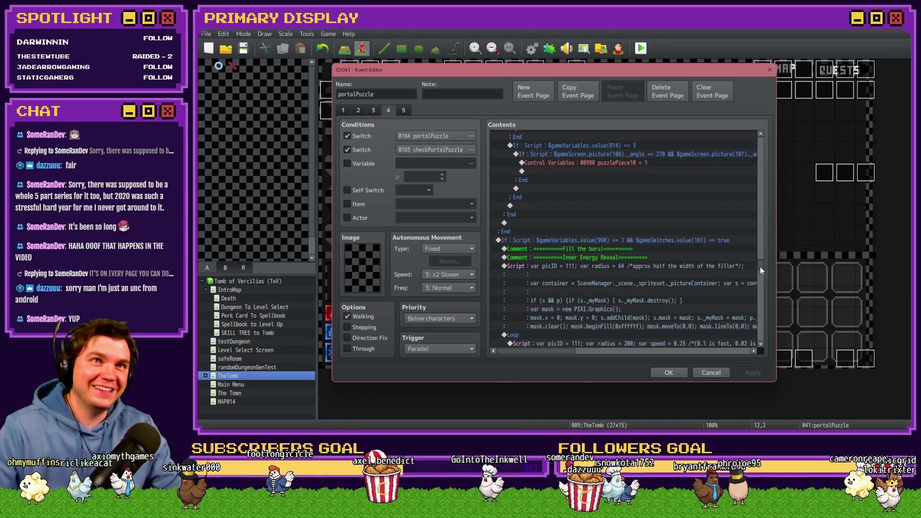
{"action": "left_click_drag", "start_coordinate": [760, 267], "coordinate": [768, 164]}
{"action": "left_click", "coordinate": [618, 189]}
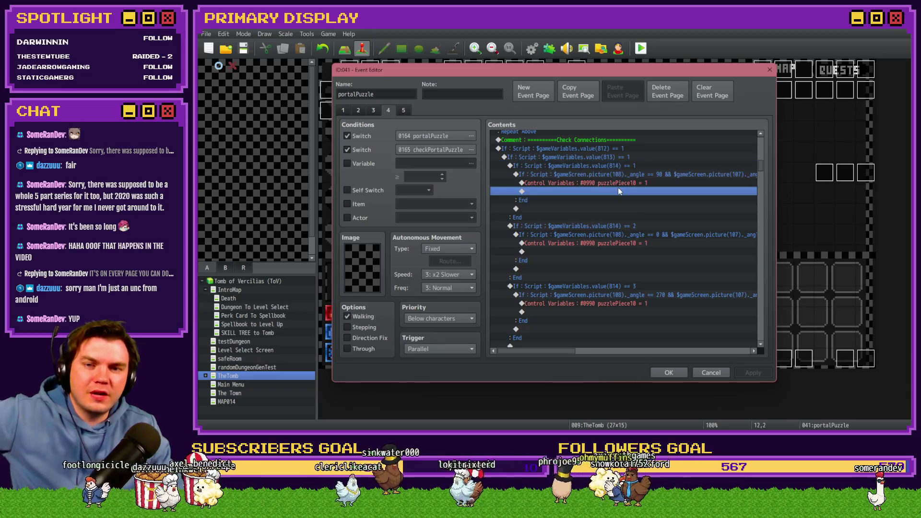
{"action": "left_click", "coordinate": [633, 166]}
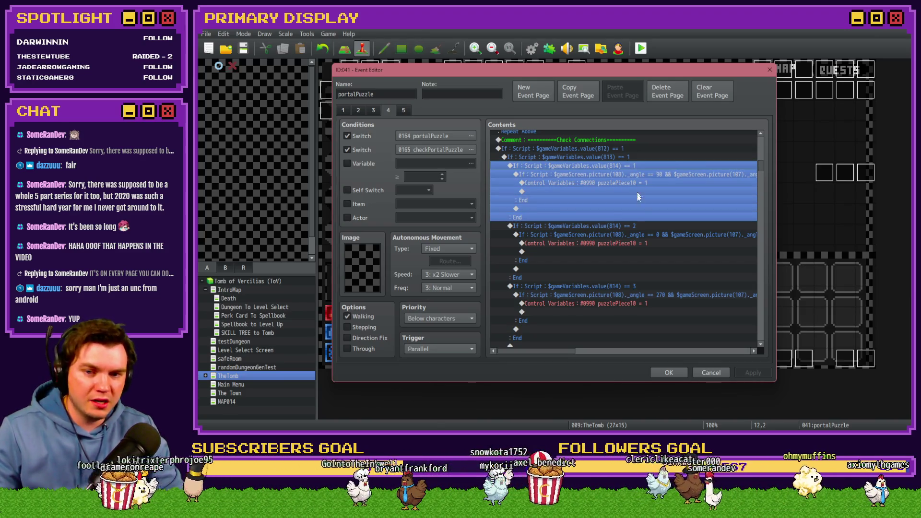
{"action": "left_click", "coordinate": [636, 227]}
{"action": "left_click", "coordinate": [638, 280]}
{"action": "left_click", "coordinate": [638, 286]}
{"action": "scroll", "coordinate": [638, 288], "scroll_direction": "down", "scroll_amount": 3}
{"action": "scroll", "coordinate": [638, 292], "scroll_direction": "down", "scroll_amount": 3}
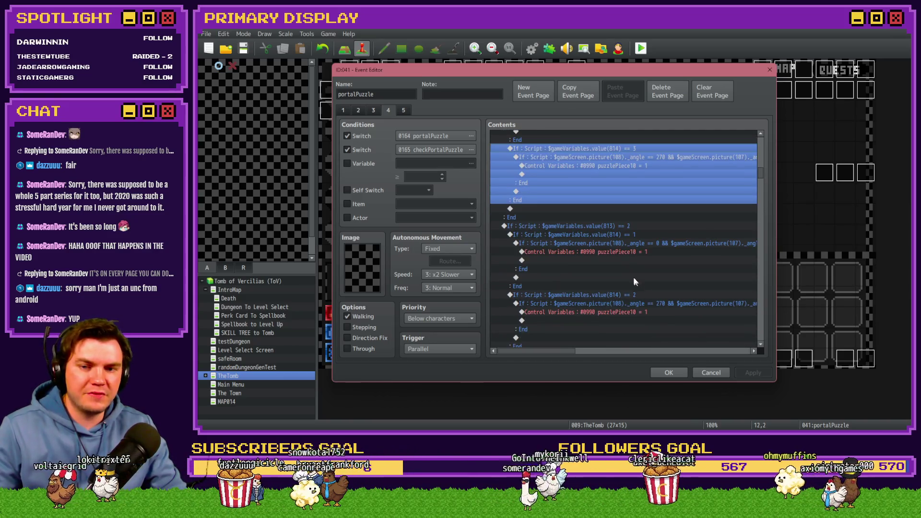
{"action": "left_click", "coordinate": [631, 226]}
{"action": "left_click", "coordinate": [632, 235]}
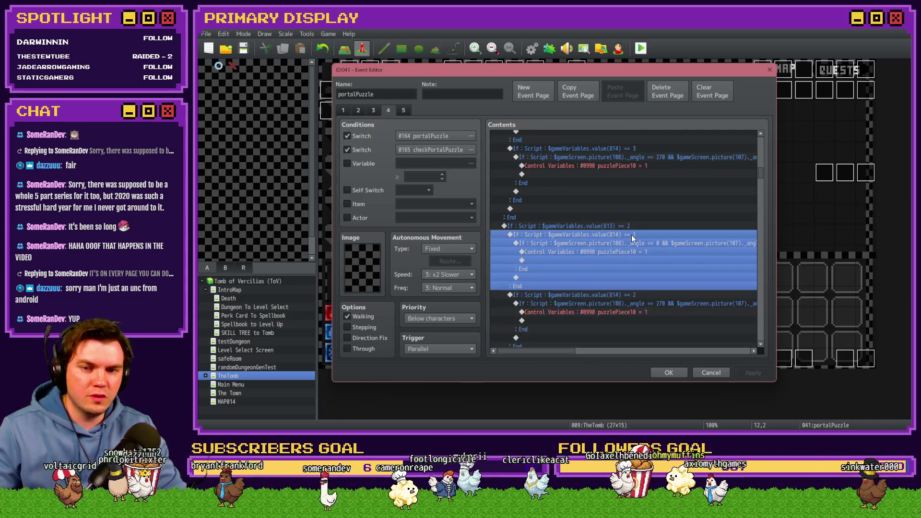
{"action": "scroll", "coordinate": [631, 235], "scroll_direction": "down", "scroll_amount": 2}
{"action": "left_click", "coordinate": [633, 244]}
{"action": "left_click", "coordinate": [639, 301]}
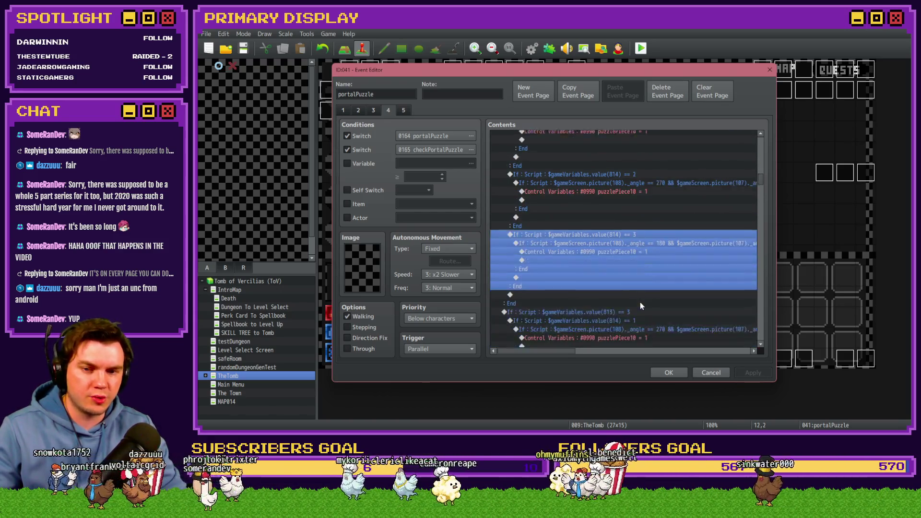
{"action": "scroll", "coordinate": [640, 301], "scroll_direction": "down", "scroll_amount": 5}
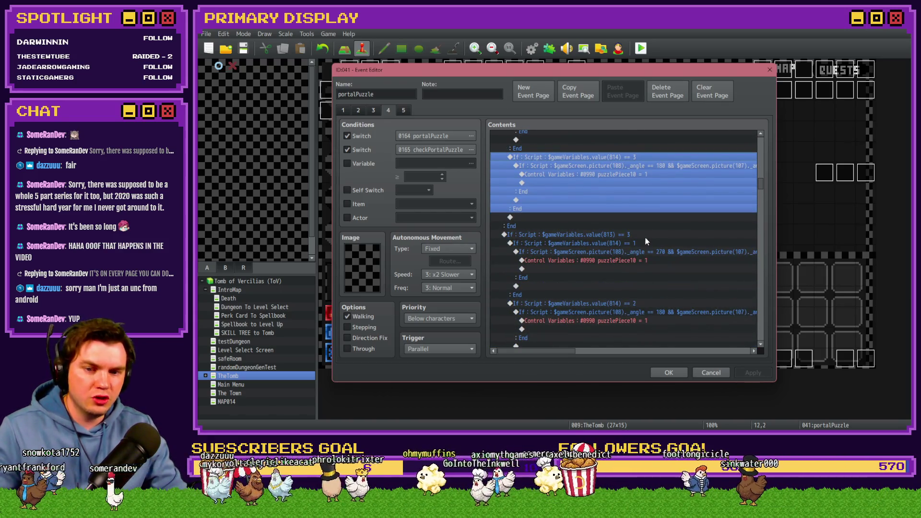
{"action": "left_click", "coordinate": [646, 237]}
{"action": "scroll", "coordinate": [645, 206], "scroll_direction": "down", "scroll_amount": 2}
{"action": "left_click", "coordinate": [635, 192]}
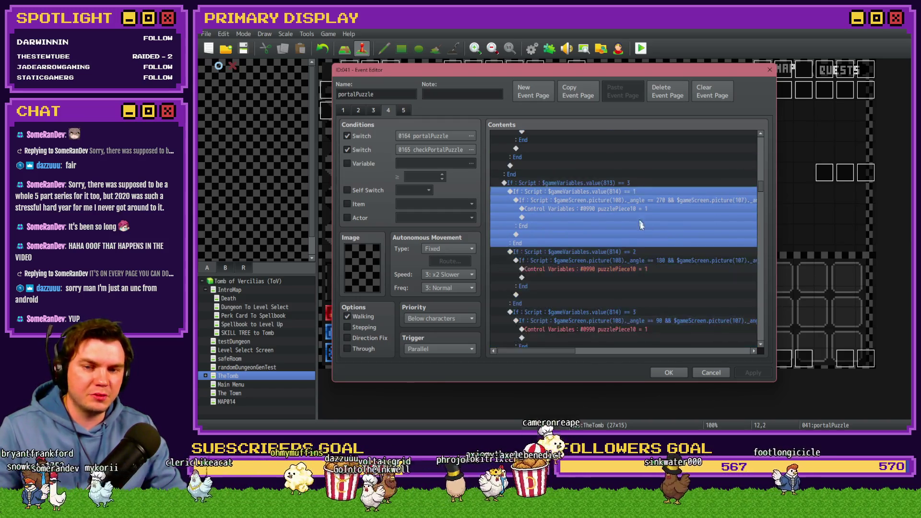
{"action": "left_click", "coordinate": [638, 252]}
{"action": "left_click", "coordinate": [640, 311]}
{"action": "scroll", "coordinate": [641, 293], "scroll_direction": "down", "scroll_amount": 2}
{"action": "scroll", "coordinate": [640, 290], "scroll_direction": "up", "scroll_amount": 2}
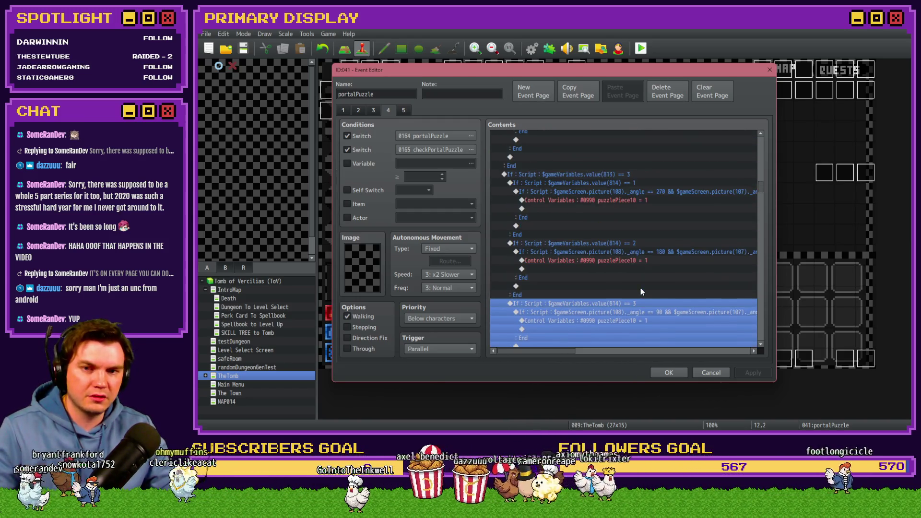
{"action": "left_click", "coordinate": [626, 200]}
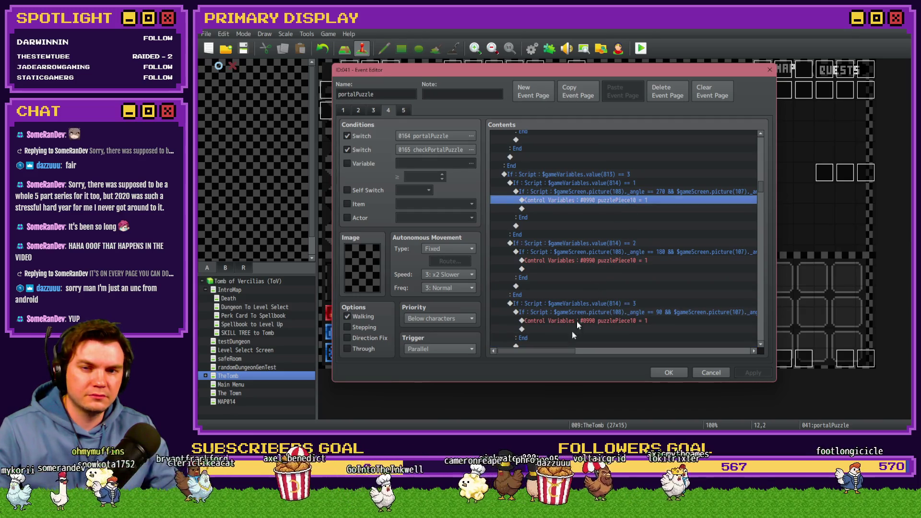
{"action": "mouse_move", "coordinate": [560, 353]}
{"action": "left_mouse_down"}
{"action": "mouse_move", "coordinate": [576, 356]}
{"action": "mouse_move", "coordinate": [563, 353]}
{"action": "left_mouse_up"}
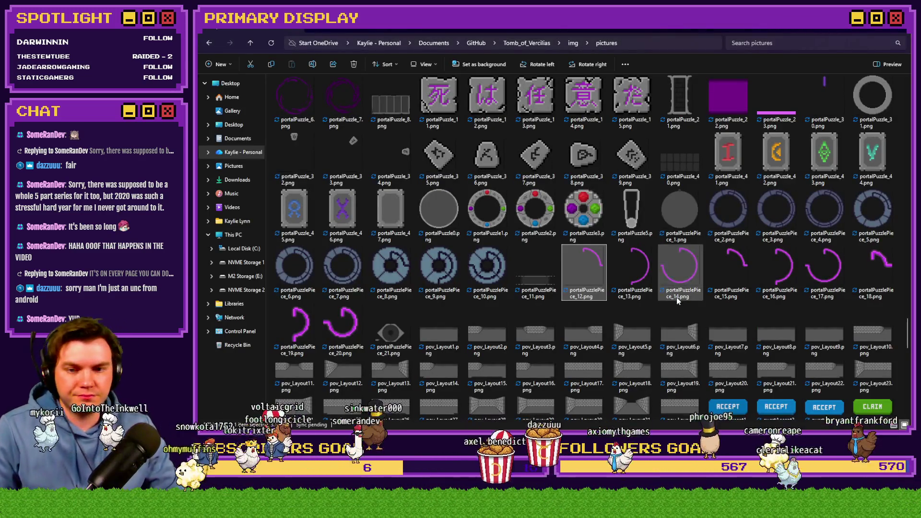
{"action": "left_click", "coordinate": [629, 277]}
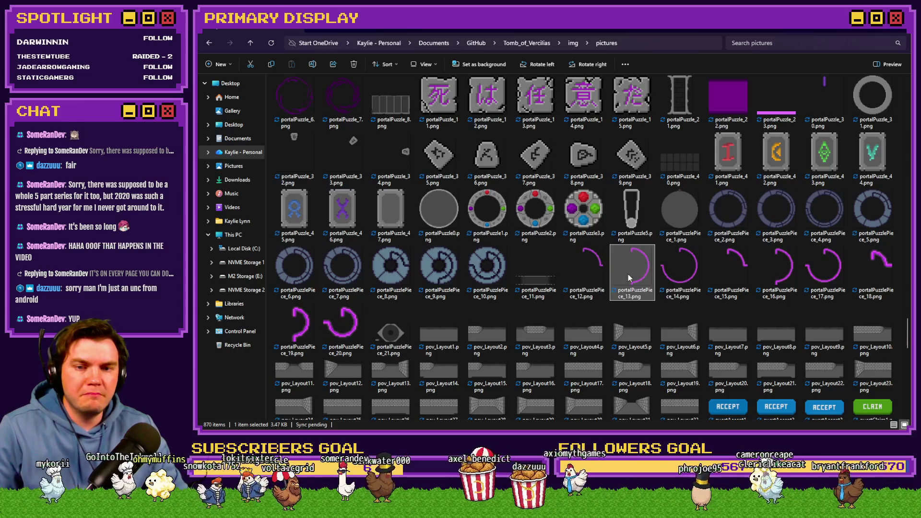
{"action": "left_click", "coordinate": [676, 275]}
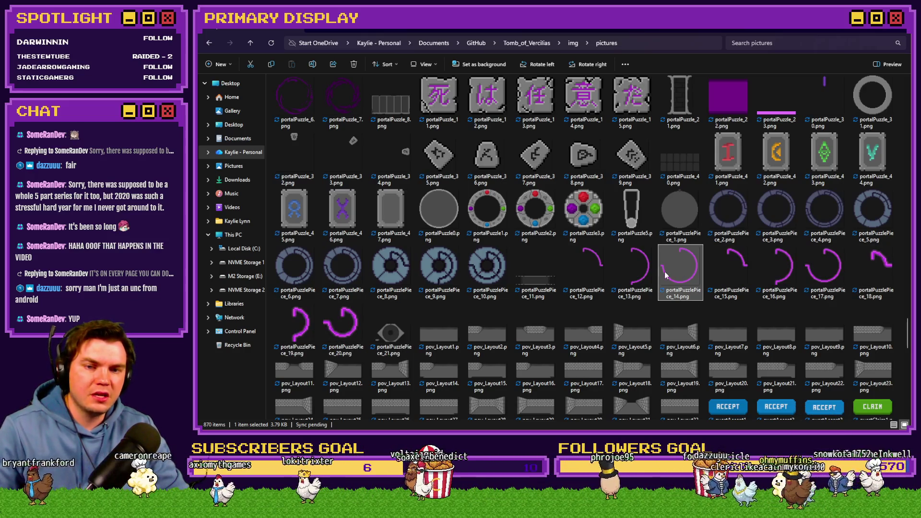
{"action": "mouse_move", "coordinate": [672, 269]}
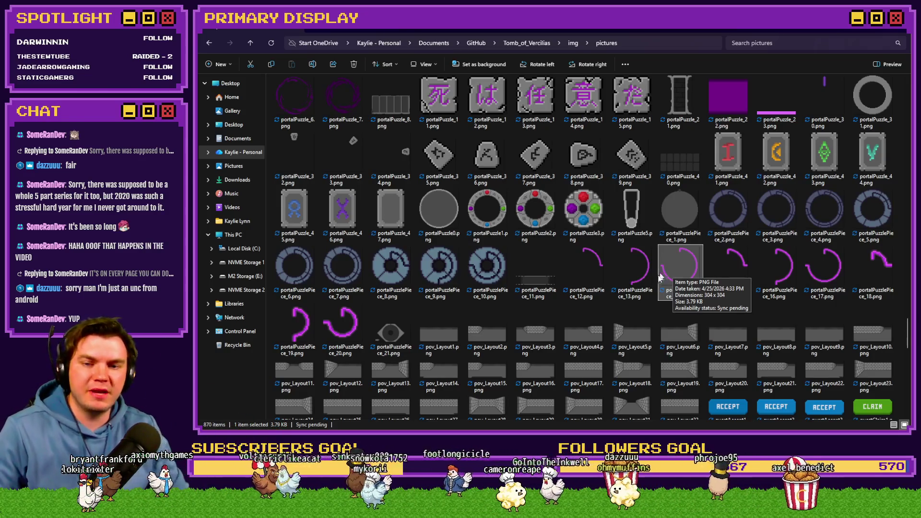
{"action": "left_click", "coordinate": [631, 291]}
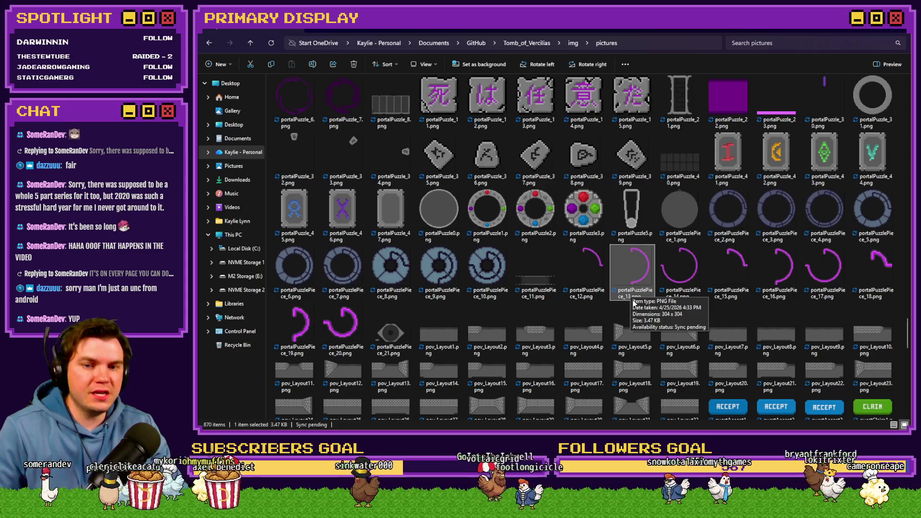
{"action": "left_click", "coordinate": [672, 287]}
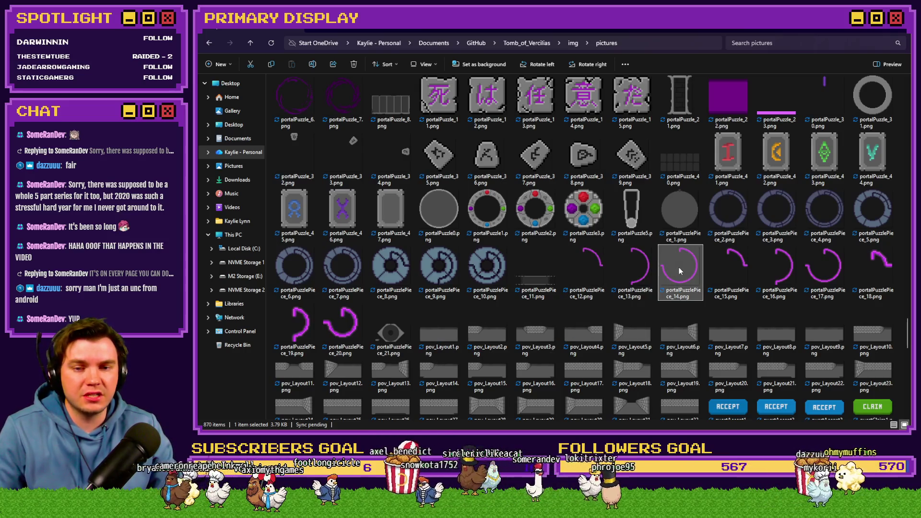
{"action": "left_click", "coordinate": [873, 269]}
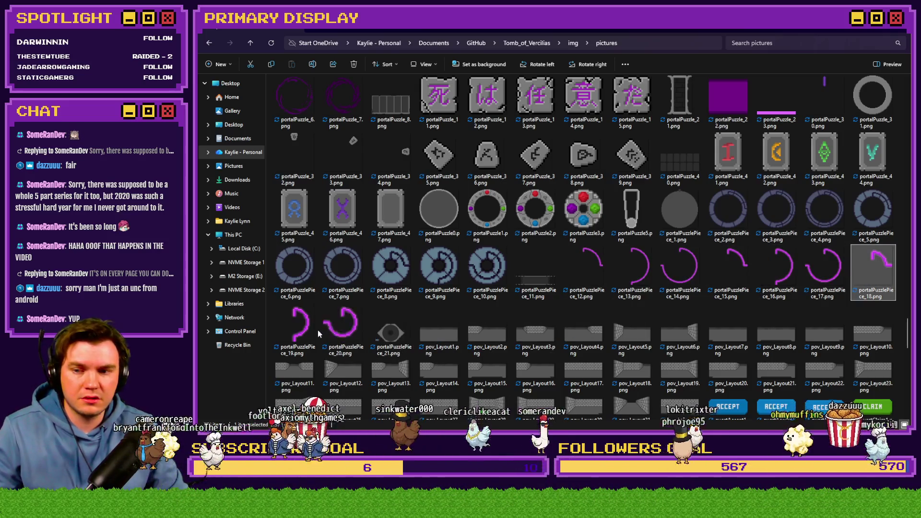
{"action": "left_click", "coordinate": [607, 295]}
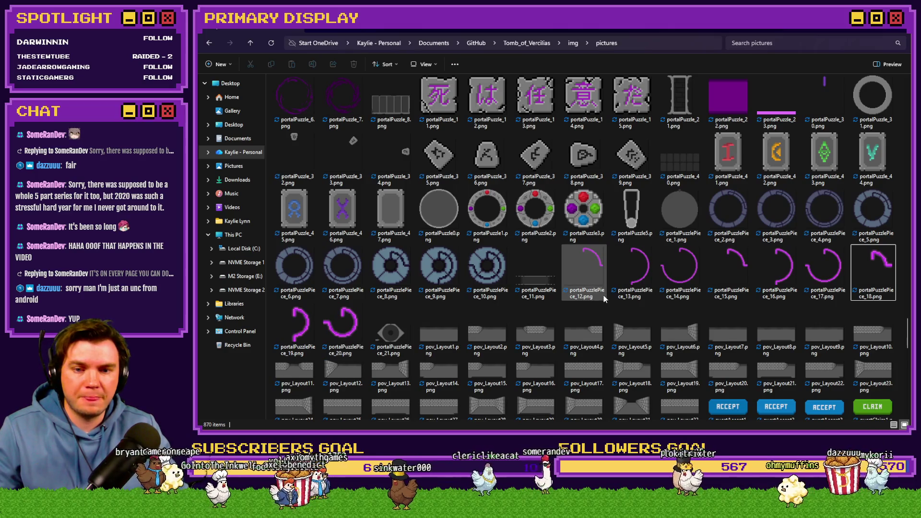
{"action": "left_click", "coordinate": [692, 280]}
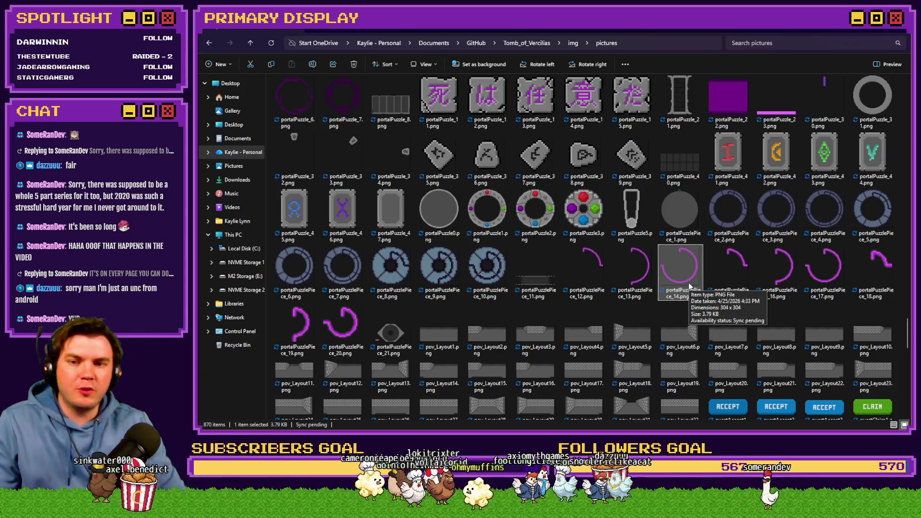
{"action": "key", "text": "alt+Tab"}
{"action": "mouse_move", "coordinate": [760, 189]}
{"action": "left_mouse_down"}
{"action": "mouse_move", "coordinate": [764, 162]}
{"action": "mouse_move", "coordinate": [761, 171]}
{"action": "left_mouse_up"}
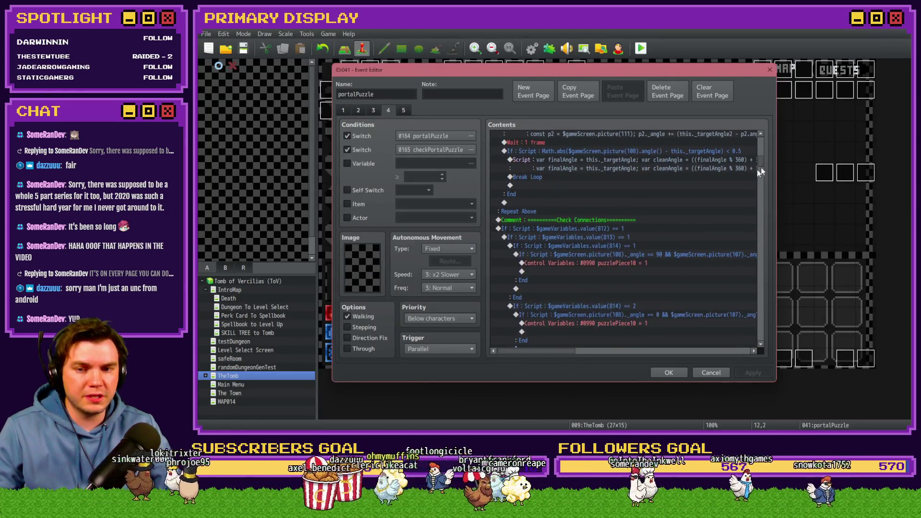
Review the If 812 Check Connections blocks, then bring up the pictures folder
{"action": "left_click_drag", "start_coordinate": [613, 235], "coordinate": [613, 229]}
{"action": "left_click_drag", "start_coordinate": [762, 160], "coordinate": [766, 267]}
{"action": "left_click", "coordinate": [661, 239], "text": "shift"}
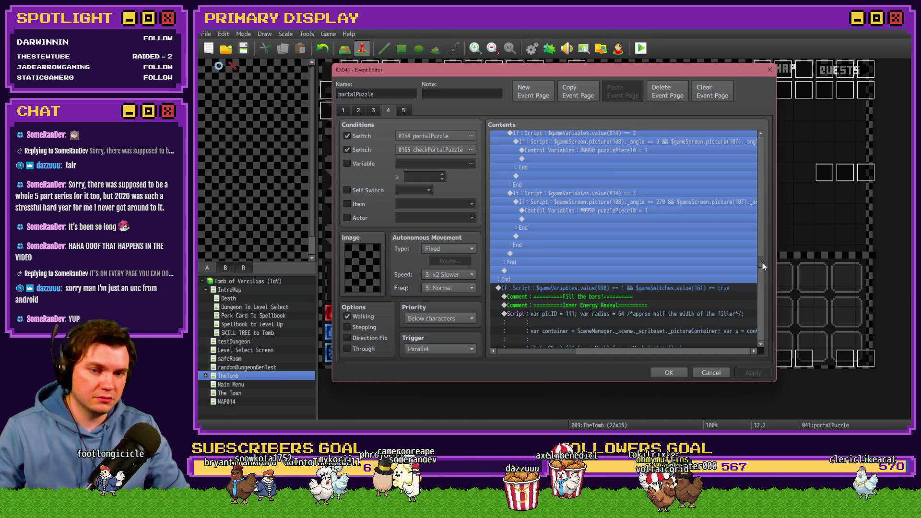
{"action": "left_click_drag", "start_coordinate": [760, 263], "coordinate": [763, 164]}
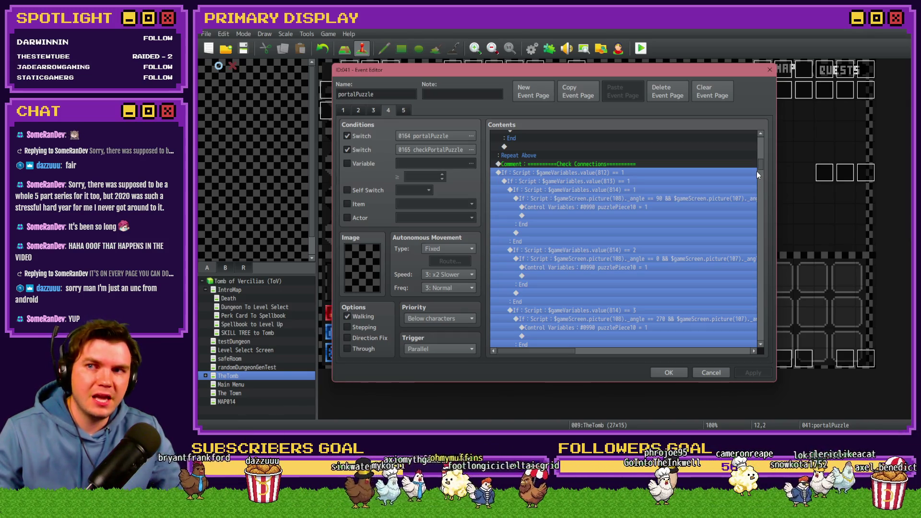
{"action": "key", "text": "alt+Tab"}
{"action": "left_click", "coordinate": [618, 232]}
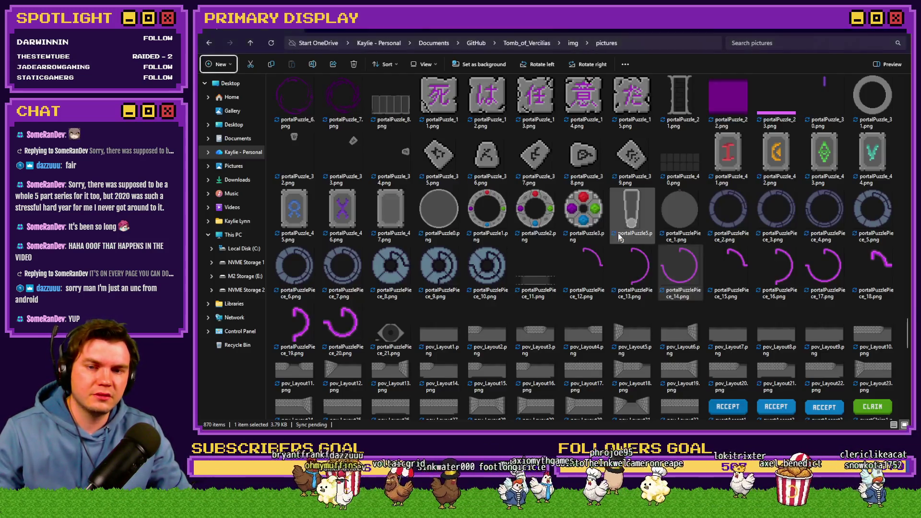
Compare dial pieces portalPuzzlePiece_12, _14, _17 and _20, then return to the Event Editor
{"action": "left_click", "coordinate": [598, 263]}
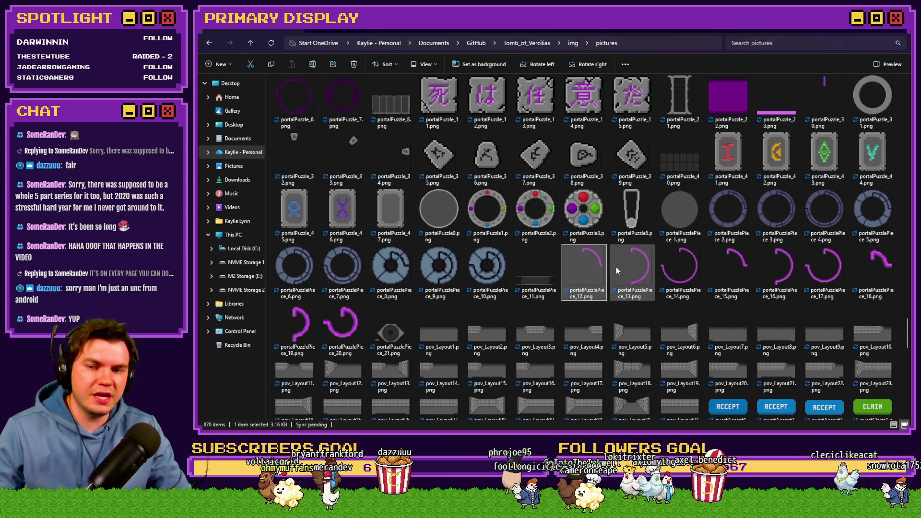
{"action": "left_click", "coordinate": [616, 266]}
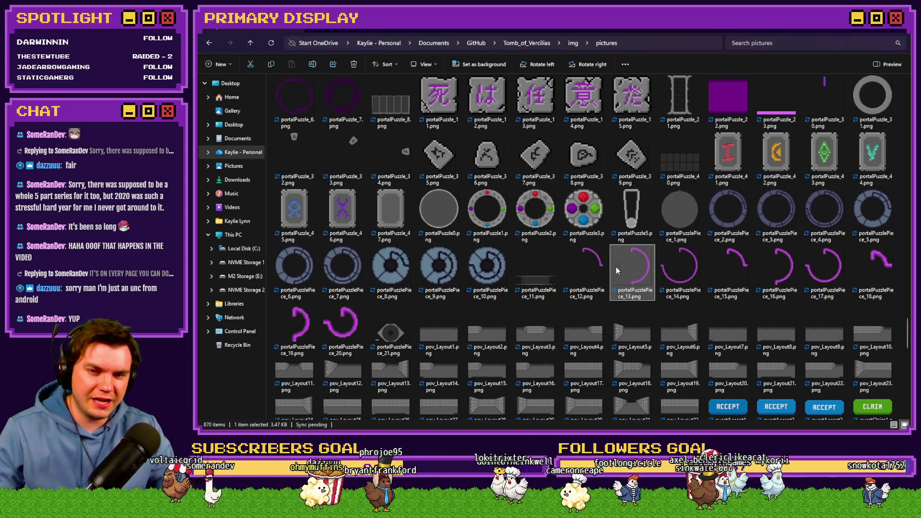
{"action": "left_click", "coordinate": [669, 274]}
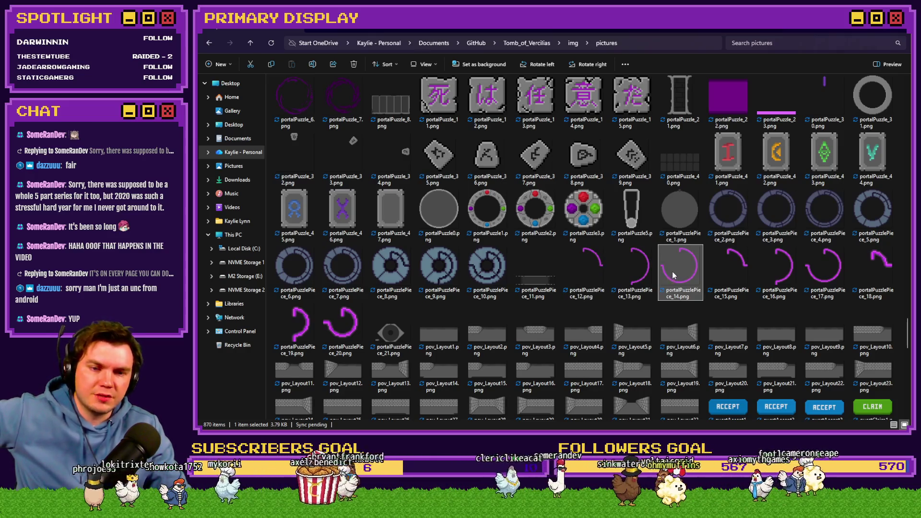
{"action": "left_click", "coordinate": [825, 271]}
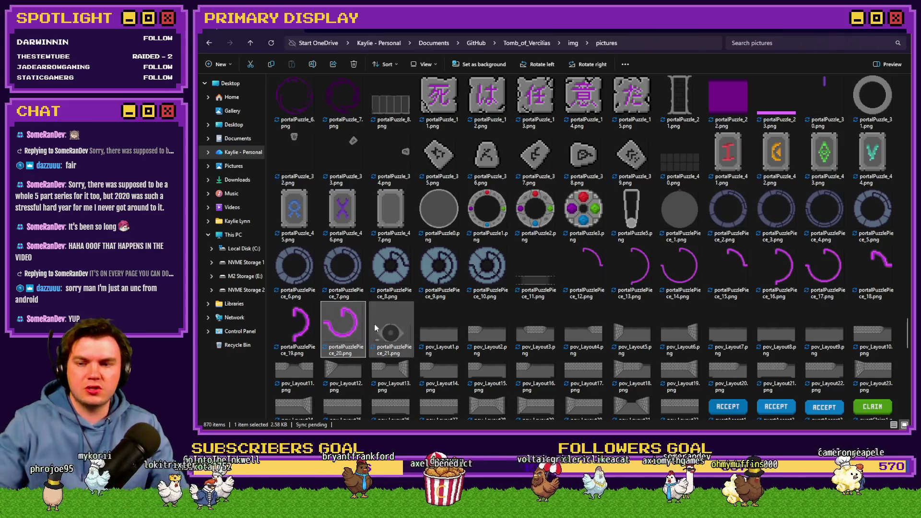
{"action": "left_click", "coordinate": [437, 331]}
{"action": "key", "text": "alt+Tab"}
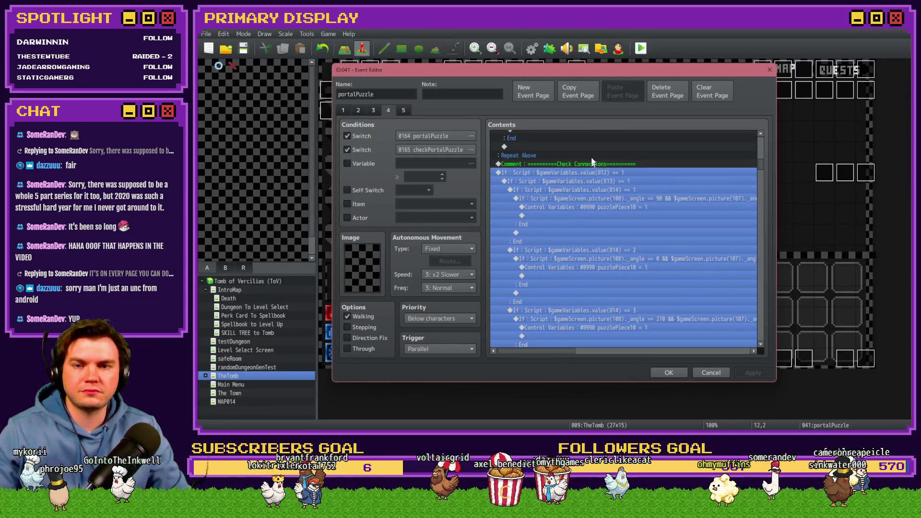
Save the portalPuzzle event and make RTG v2.0 set variables #0812–#0814 to constant 3
{"action": "left_click", "coordinate": [670, 372]}
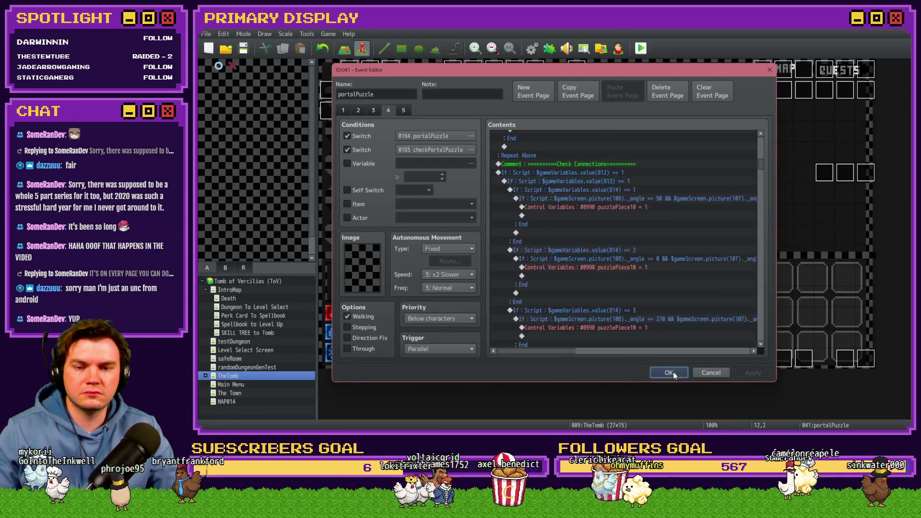
{"action": "left_click", "coordinate": [532, 48]}
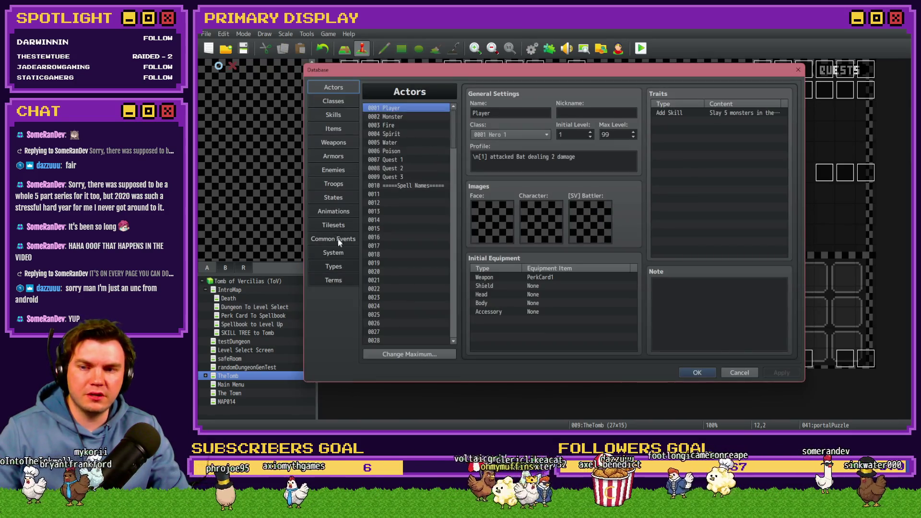
{"action": "left_click", "coordinate": [339, 240]}
{"action": "left_click", "coordinate": [398, 126]}
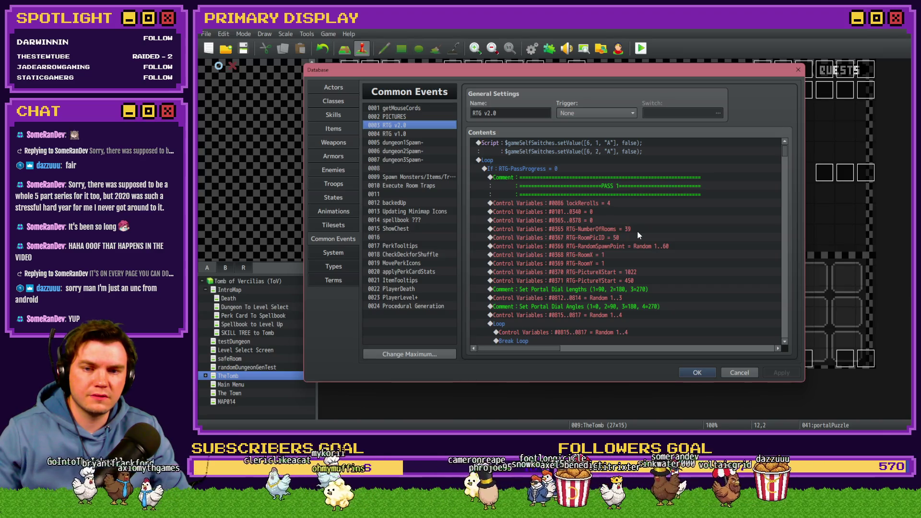
{"action": "scroll", "coordinate": [638, 235], "scroll_direction": "down", "scroll_amount": 2}
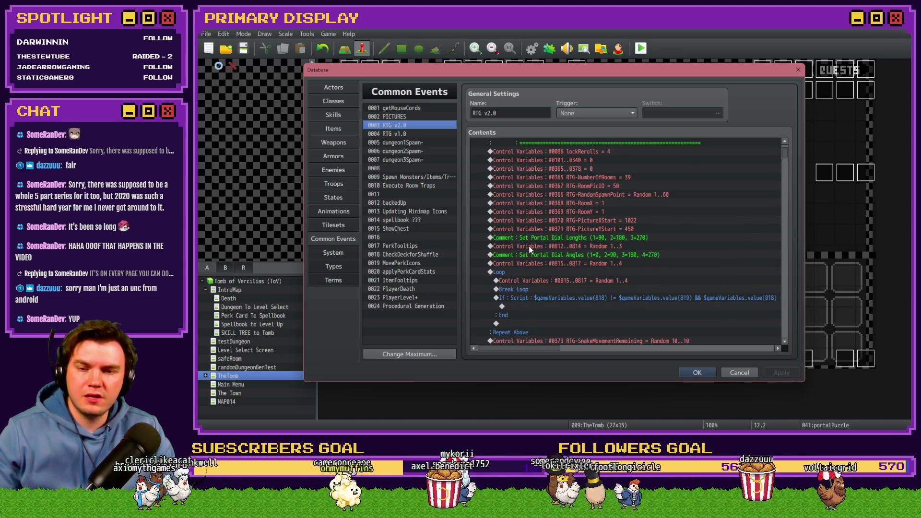
{"action": "double_click", "coordinate": [584, 246]}
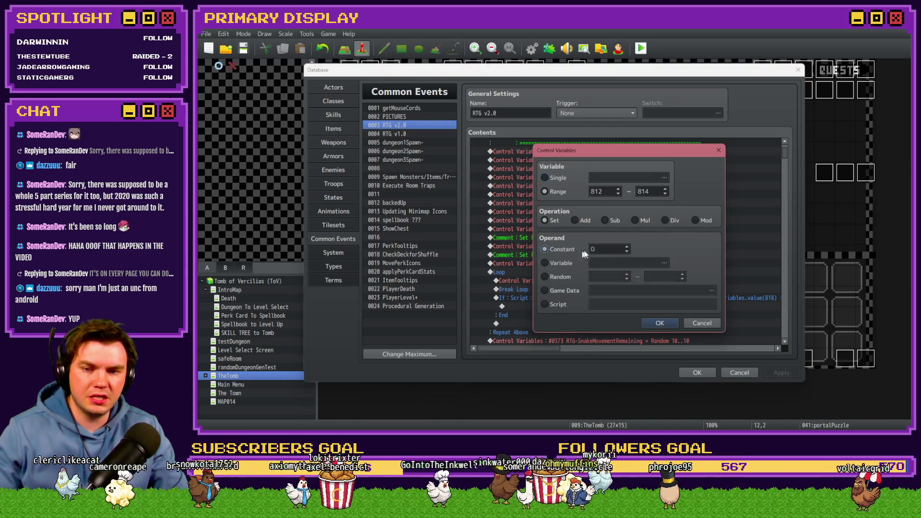
{"action": "left_click", "coordinate": [660, 322]}
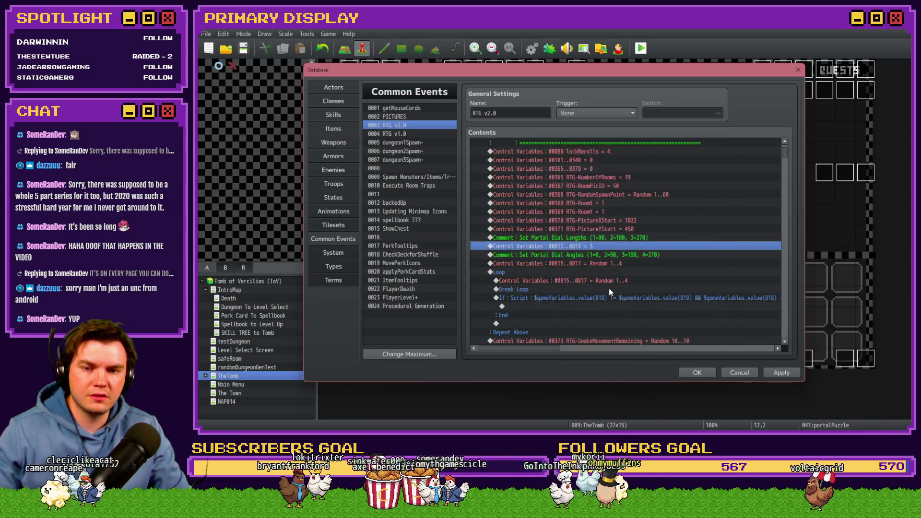
Review the Set Portal Dial Angles randomisation commands, then save and close the Database
{"action": "left_click", "coordinate": [584, 257]}
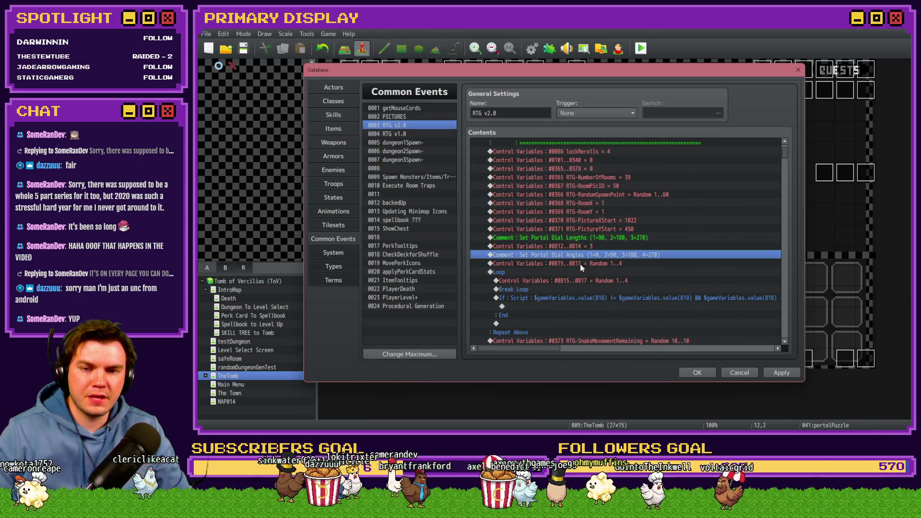
{"action": "left_click", "coordinate": [579, 263]}
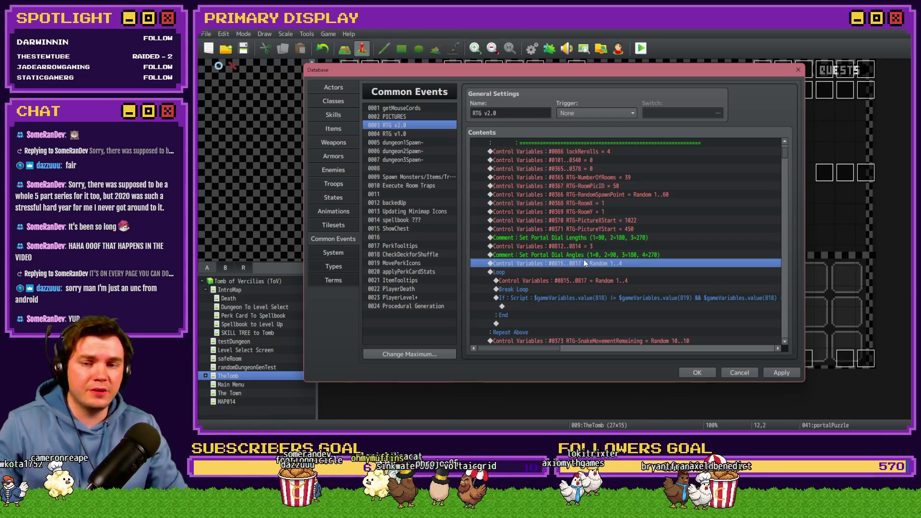
{"action": "left_click", "coordinate": [697, 373]}
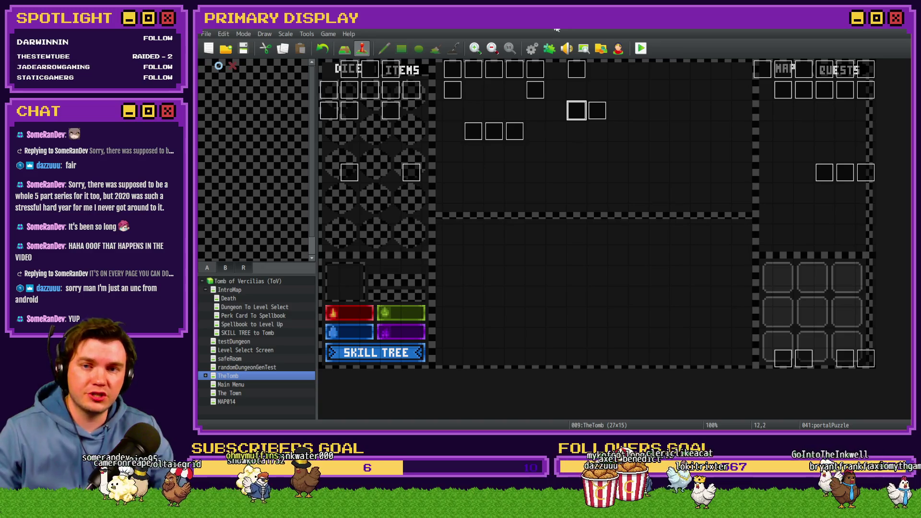
Start a playtest and choose the potion and Spiked Pauldron perk cards
{"action": "left_click", "coordinate": [641, 48]}
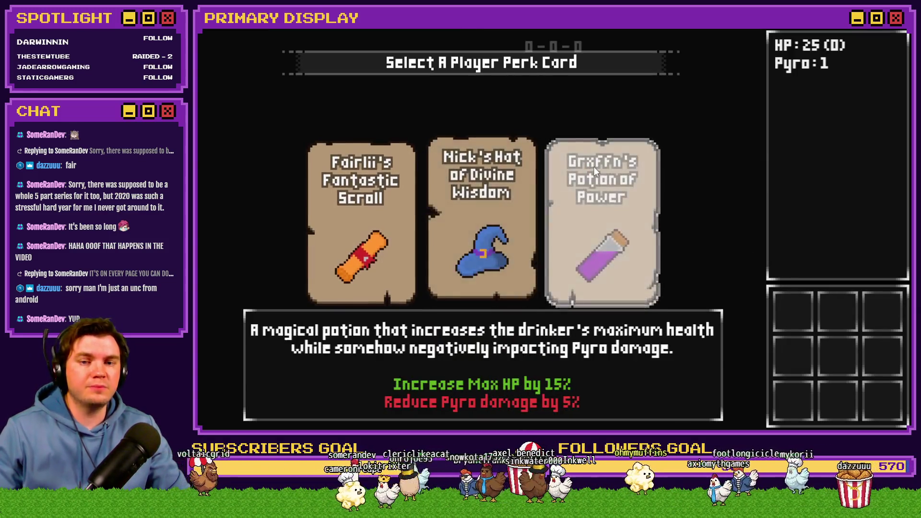
{"action": "left_click", "coordinate": [595, 166]}
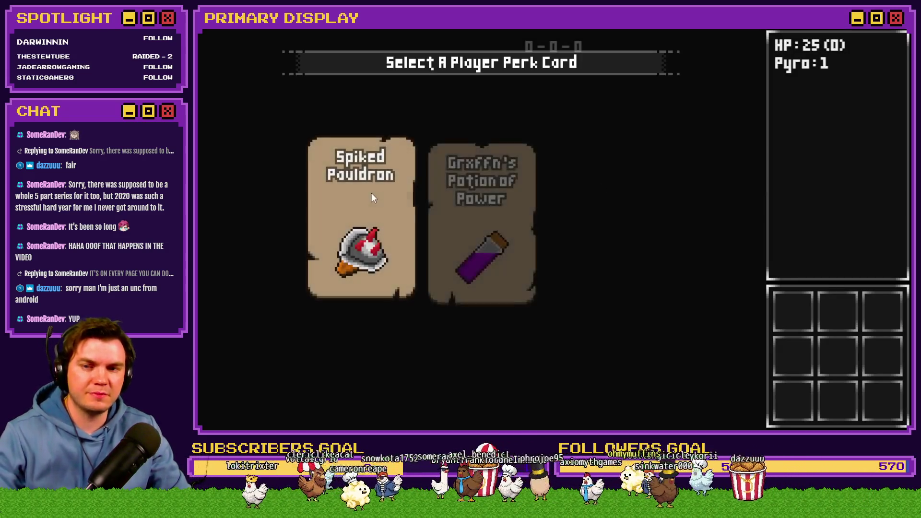
{"action": "left_click", "coordinate": [371, 192]}
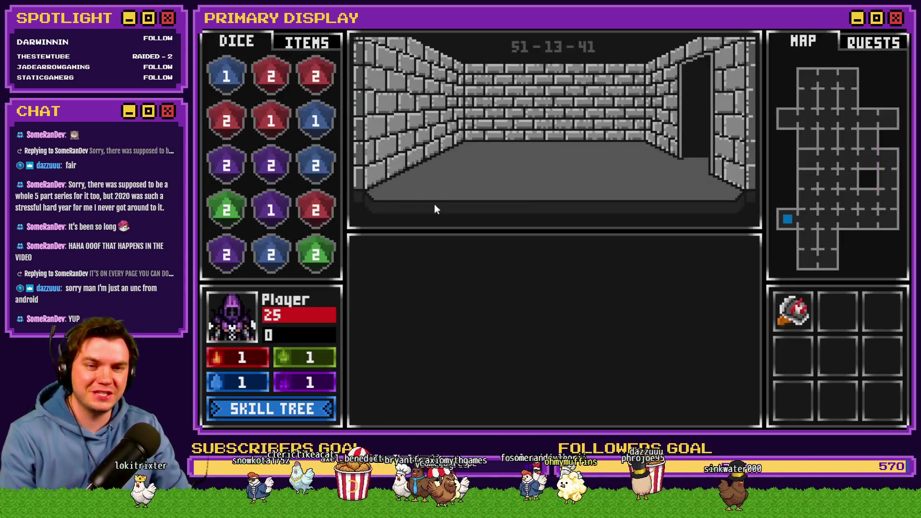
Walk through the dungeon corridors and wooden-door room to the orb pedestal
{"action": "key", "text": "w"}
{"action": "key", "text": "w"}
{"action": "key", "text": "w"}
{"action": "key", "text": "w"}
{"action": "key", "text": "w"}
{"action": "key", "text": "a"}
{"action": "key", "text": "w"}
{"action": "key", "text": "w"}
{"action": "key", "text": "w"}
{"action": "key", "text": "a"}
{"action": "key", "text": "w"}
{"action": "key", "text": "w"}
{"action": "key", "text": "w"}
{"action": "left_click", "coordinate": [511, 324]}
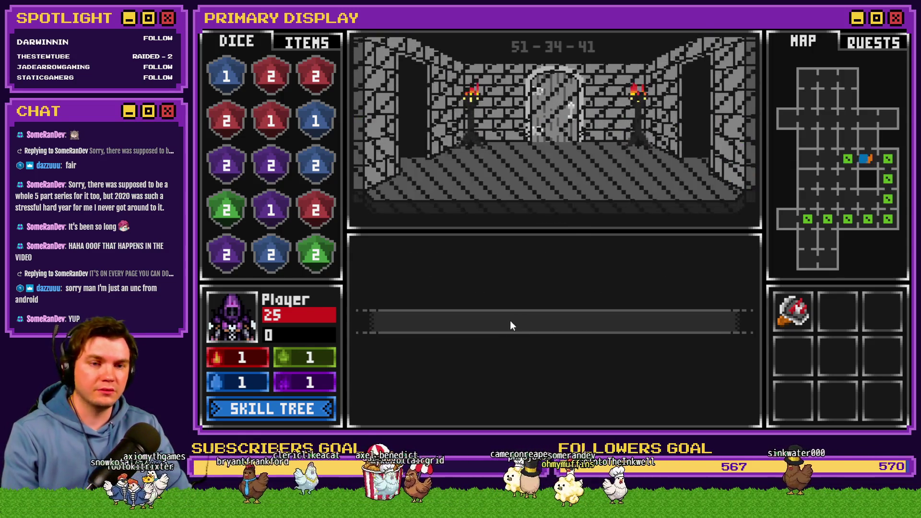
{"action": "key", "text": "a"}
{"action": "key", "text": "w"}
{"action": "key", "text": "w"}
{"action": "key", "text": "w"}
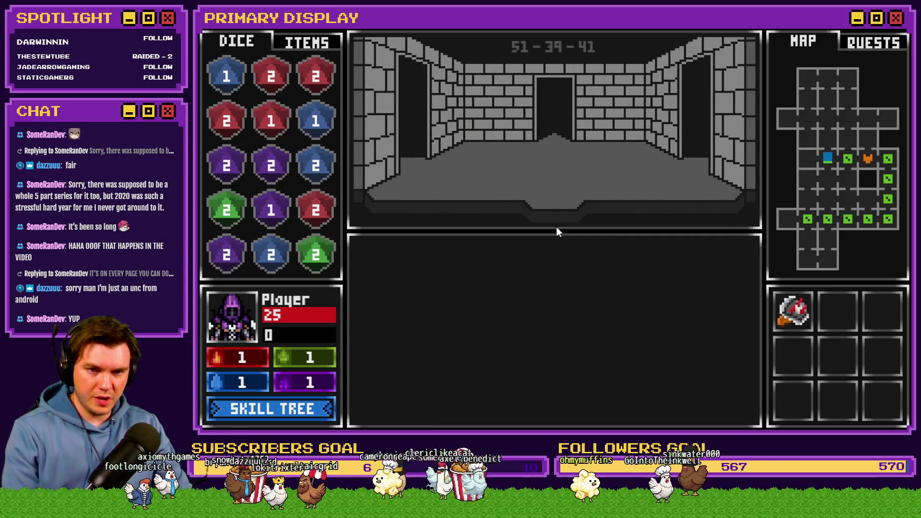
Take the Void Stone from the pedestal and open the door to the glyph wall
{"action": "left_click", "coordinate": [563, 217]}
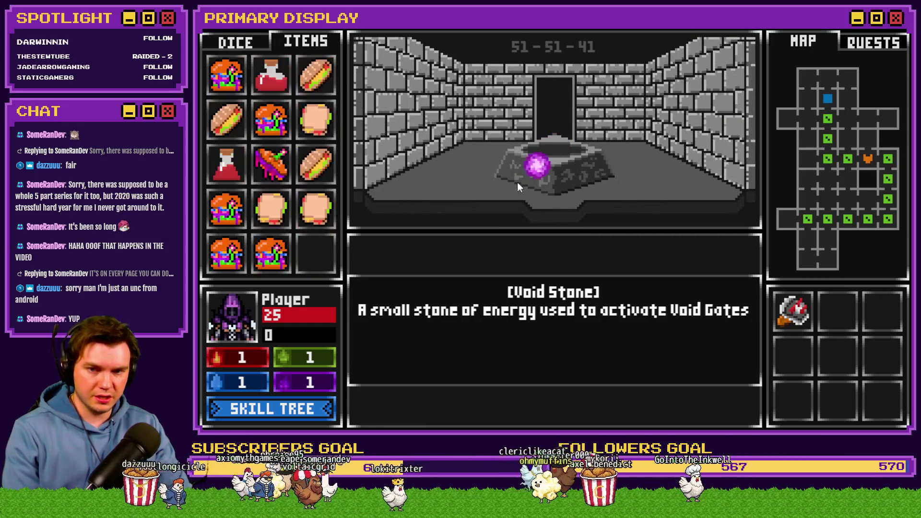
{"action": "left_click", "coordinate": [562, 238]}
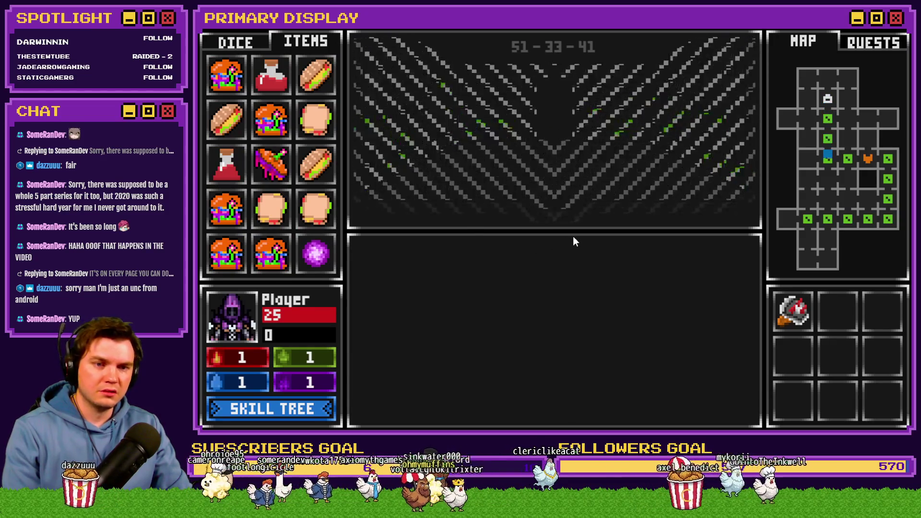
{"action": "left_click", "coordinate": [570, 326]}
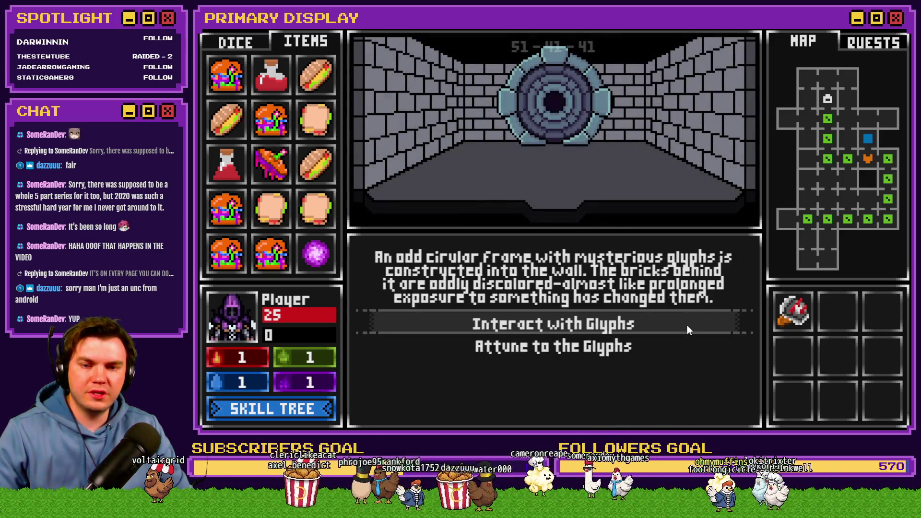
Interact with the glyphs, rotate the outer and inner rings, and set the Void Stone in the centre
{"action": "left_click", "coordinate": [687, 325]}
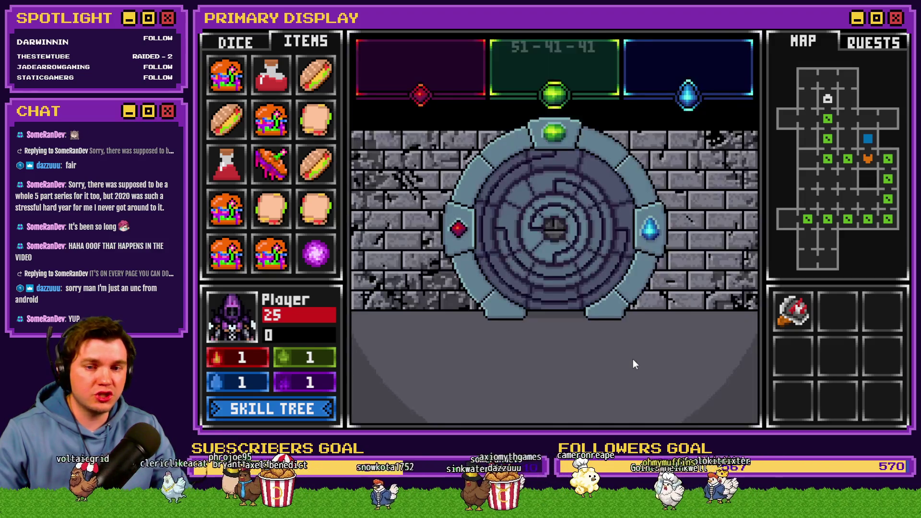
{"action": "left_click", "coordinate": [552, 165]}
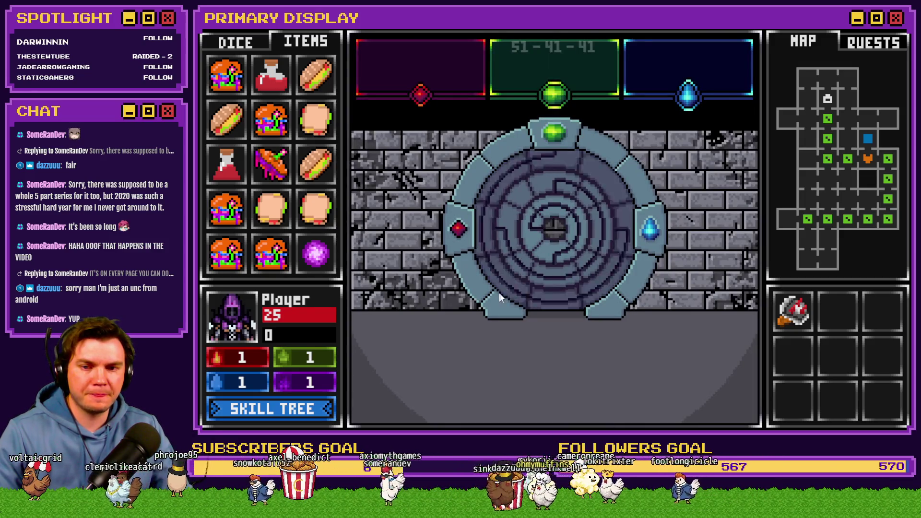
{"action": "left_click", "coordinate": [537, 180]}
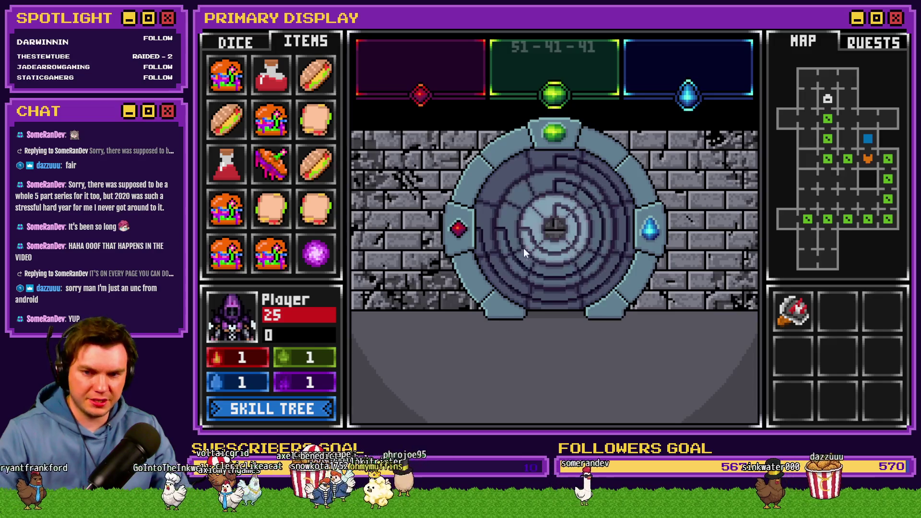
{"action": "left_click", "coordinate": [507, 229]}
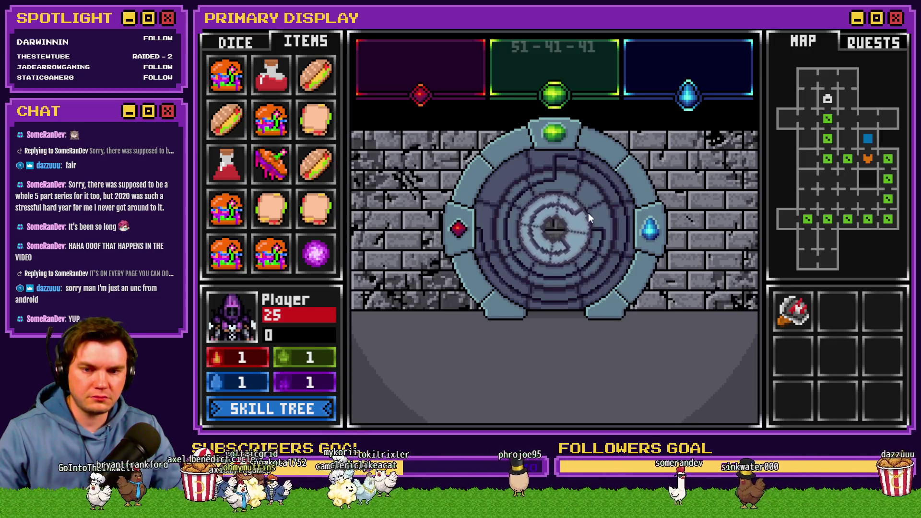
{"action": "left_click", "coordinate": [592, 233]}
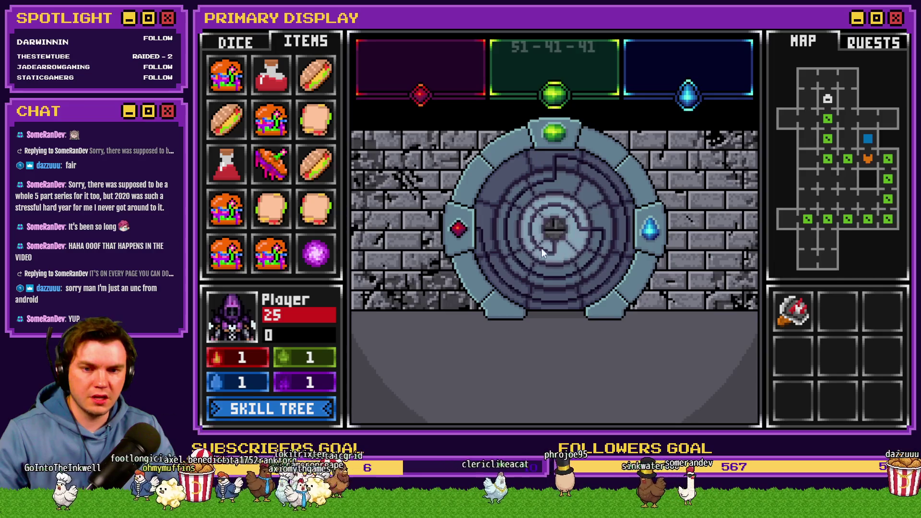
{"action": "left_click", "coordinate": [588, 226]}
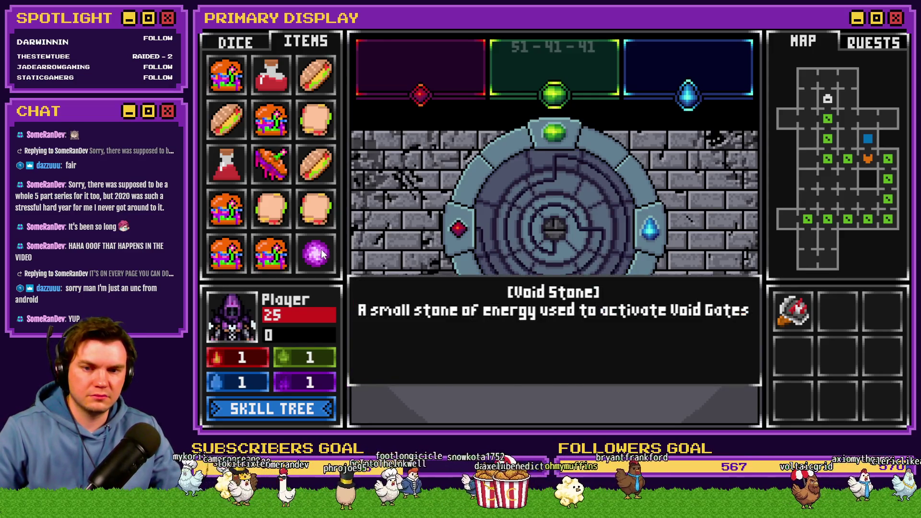
{"action": "left_click_drag", "start_coordinate": [316, 253], "coordinate": [551, 246]}
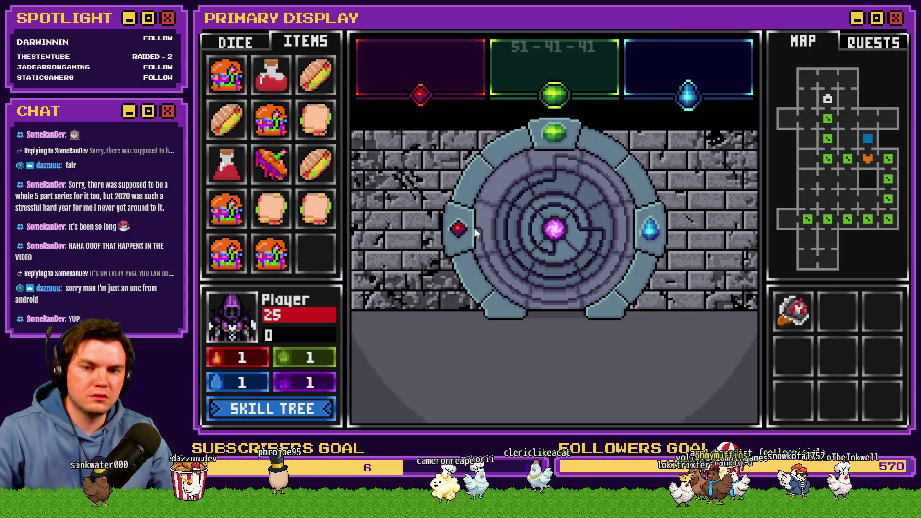
Open the F9 debug window and browse the variable groups to 0901–0910
{"action": "key", "text": "F9"}
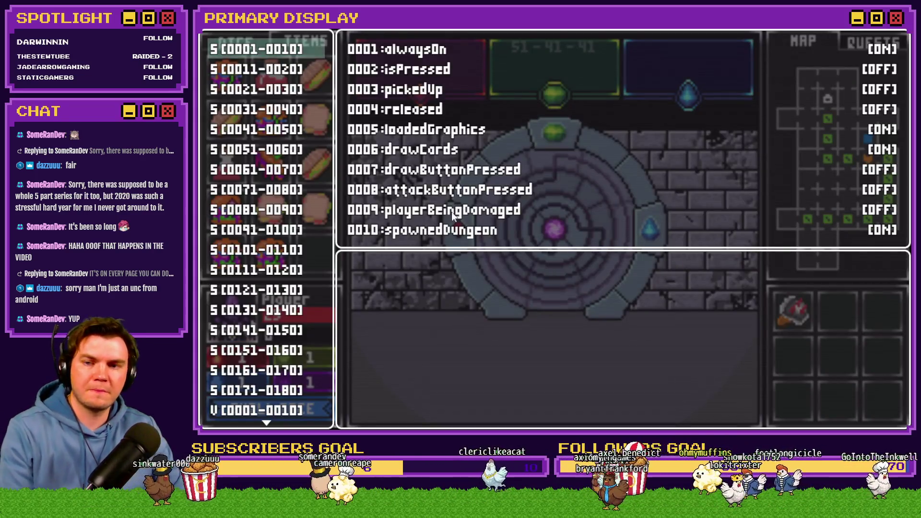
{"action": "key", "text": "Up"}
{"action": "key", "text": "Up"}
{"action": "key", "text": "Up"}
{"action": "key", "text": "Up"}
{"action": "key", "text": "Up"}
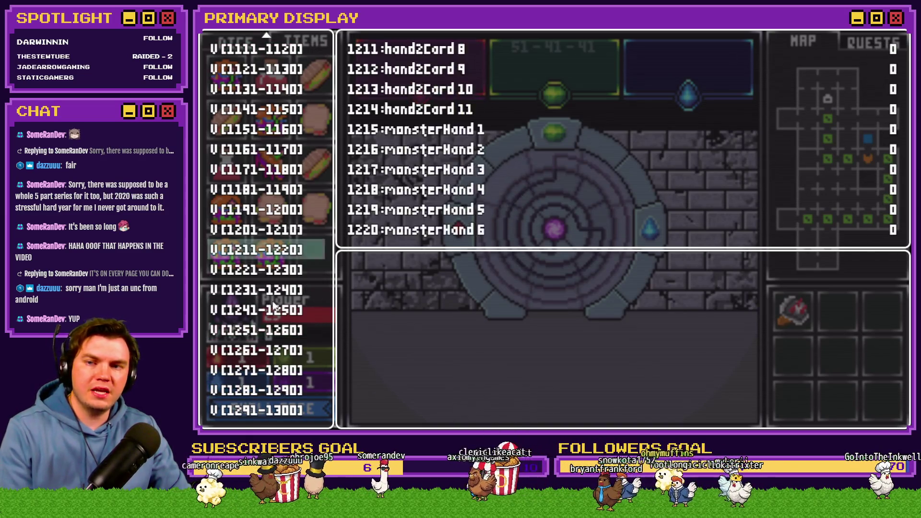
{"action": "scroll", "coordinate": [266, 310], "scroll_direction": "up", "scroll_amount": 20}
{"action": "scroll", "coordinate": [267, 310], "scroll_direction": "up", "scroll_amount": 6}
{"action": "key", "text": "Up"}
{"action": "key", "text": "Up"}
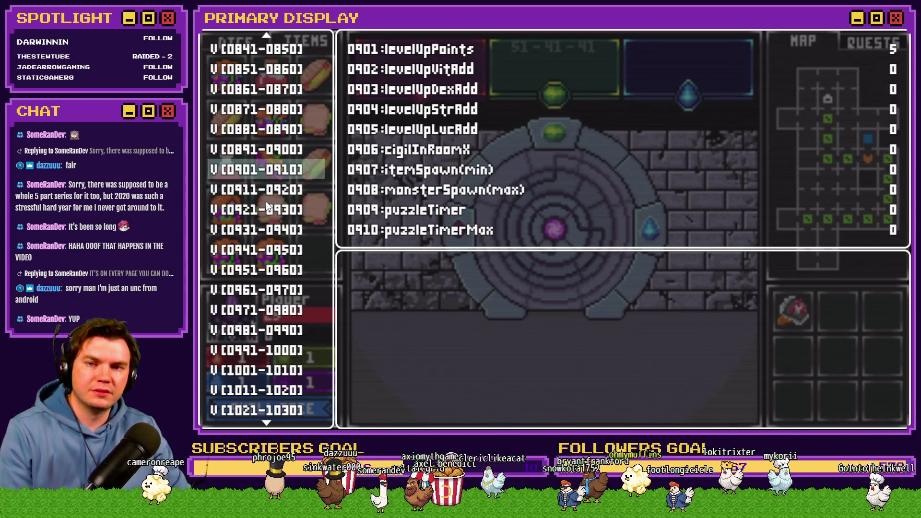
{"action": "key", "text": "Up"}
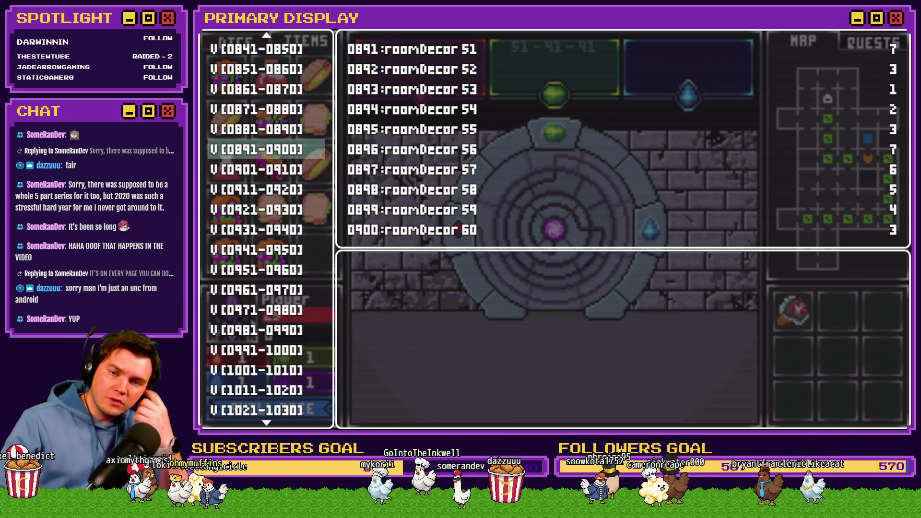
Read the portalPuzzle dial, actual and goal variables in group 0811–0820, then close debug
{"action": "key", "text": "Up"}
{"action": "key", "text": "Up"}
{"action": "key", "text": "Up"}
{"action": "key", "text": "Up"}
{"action": "key", "text": "Up"}
{"action": "key", "text": "Up"}
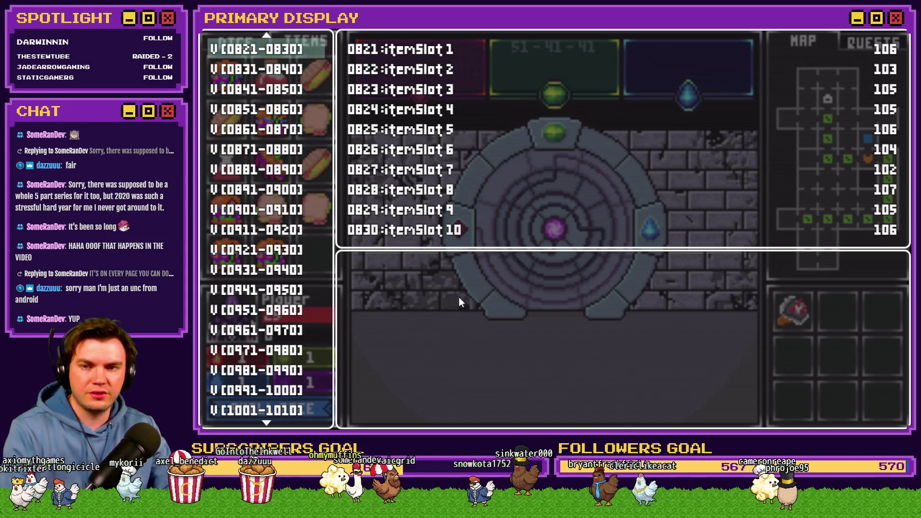
{"action": "key", "text": "Down"}
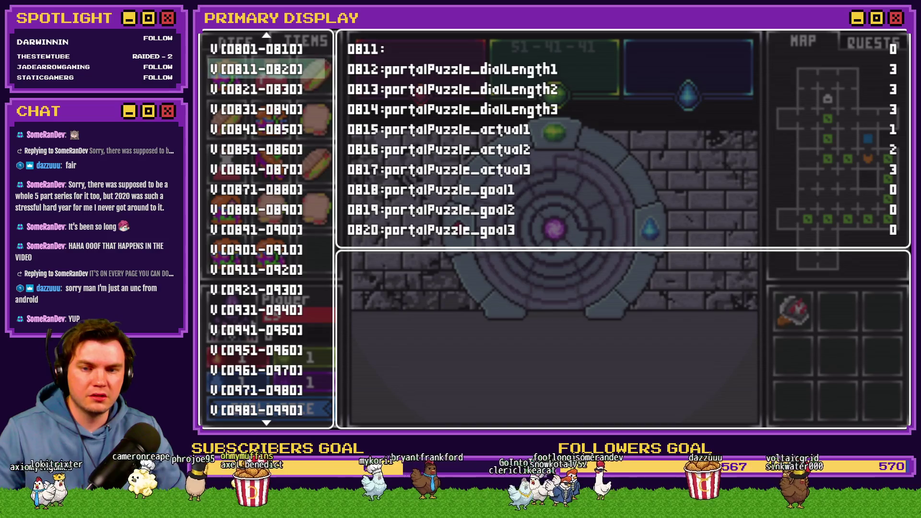
{"action": "key", "text": "Escape"}
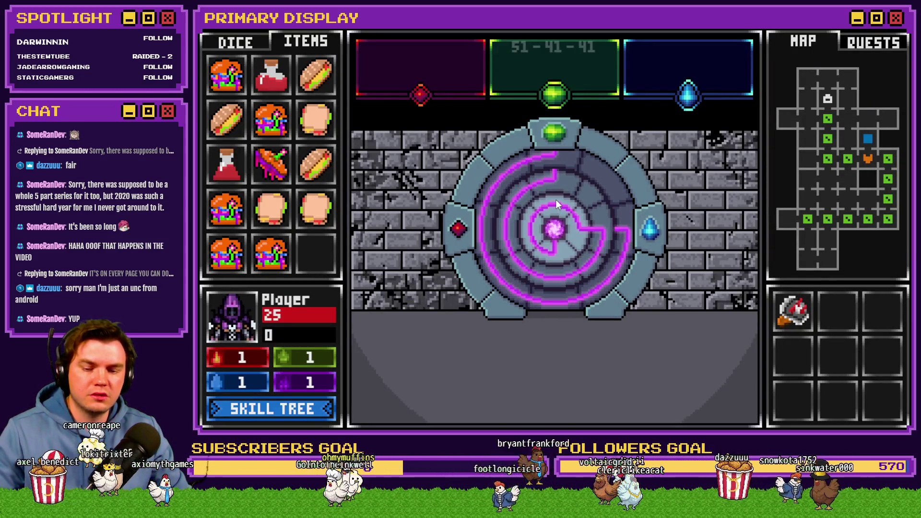
Check the portalPuzzle values in the F9 debug window twice before turning any dial
{"action": "key", "text": "F9"}
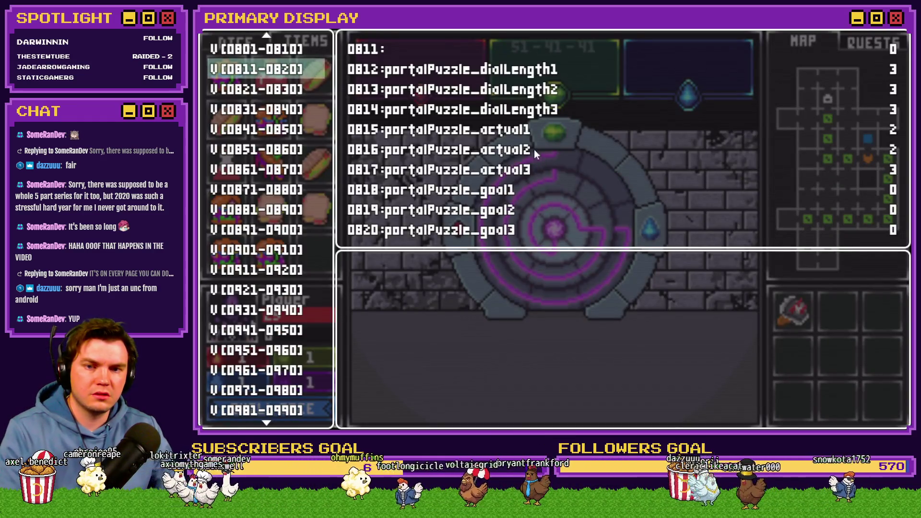
{"action": "key", "text": "F9"}
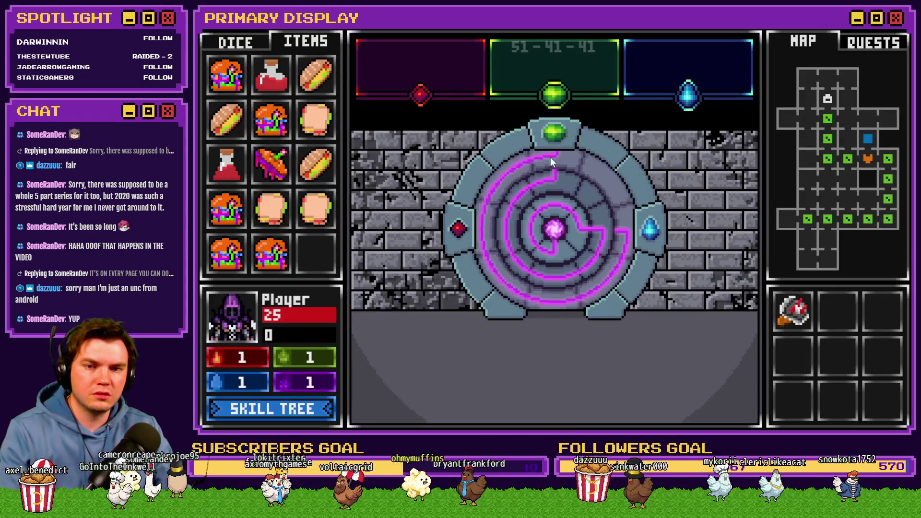
{"action": "key", "text": "F9"}
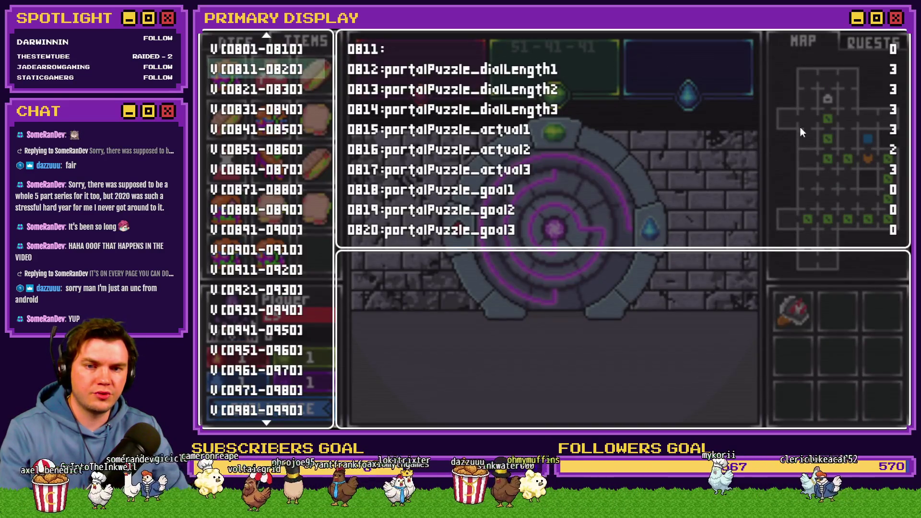
{"action": "key", "text": "F9"}
Turn the portal dials while confirming portalPuzzle_actual1 updates, then restart the playtest
{"action": "left_click", "coordinate": [625, 229]}
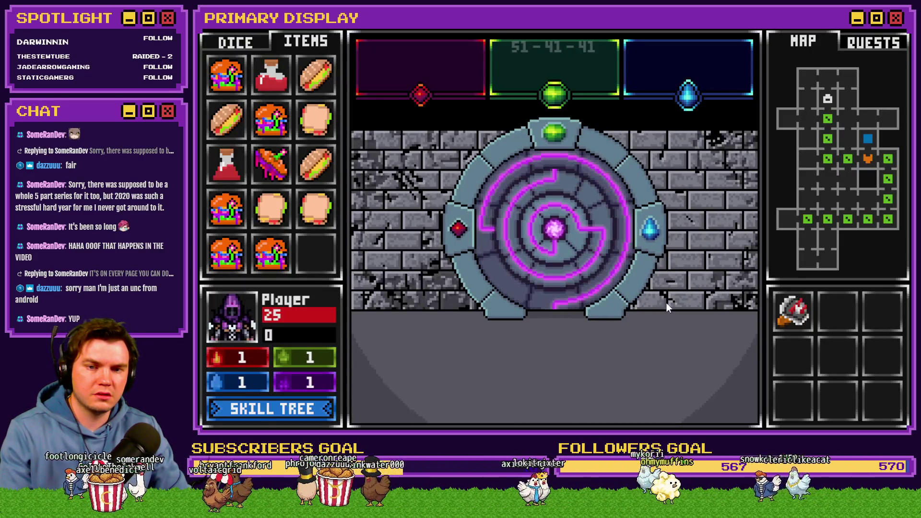
{"action": "key", "text": "F9"}
{"action": "key", "text": "F9"}
{"action": "left_click", "coordinate": [551, 307]}
{"action": "key", "text": "F9"}
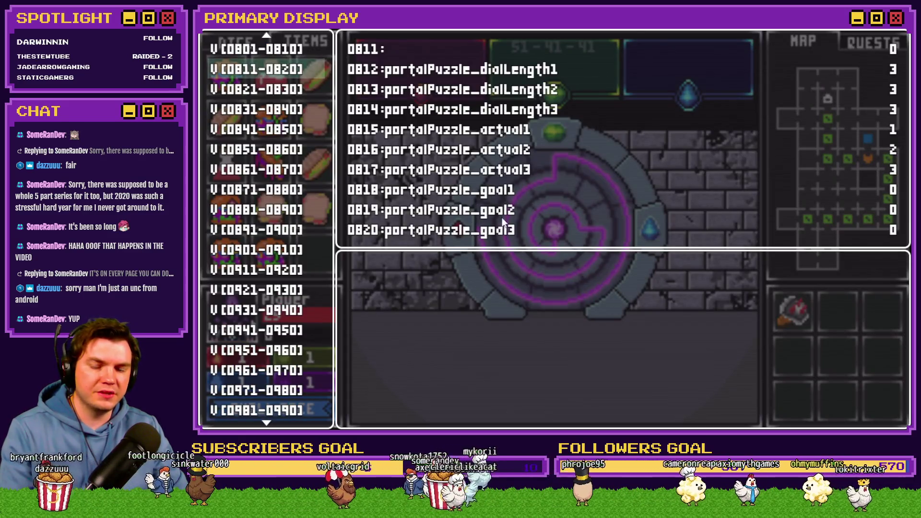
{"action": "key", "text": "Down"}
{"action": "key", "text": "Up"}
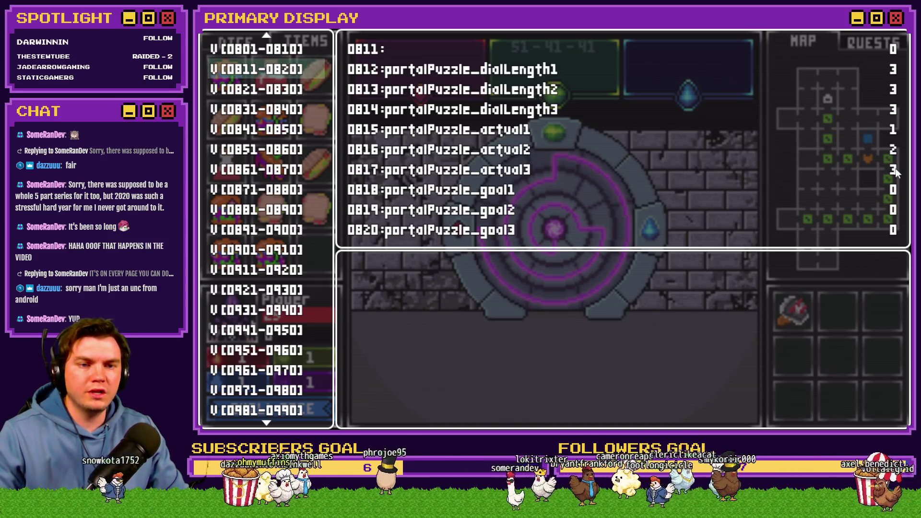
{"action": "key", "text": "Escape"}
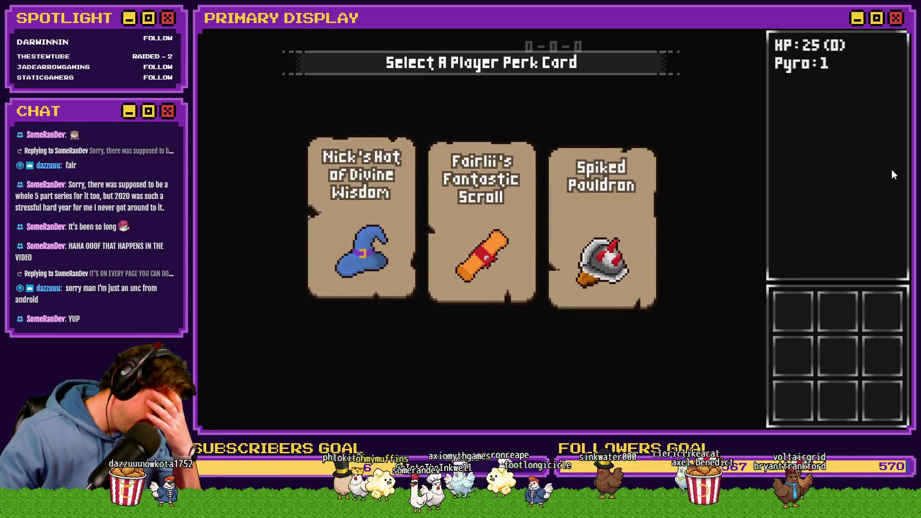
Choose the Spiked Pauldron perk and walk down the corridor to collect the Void Stone orb
{"action": "left_click", "coordinate": [614, 211]}
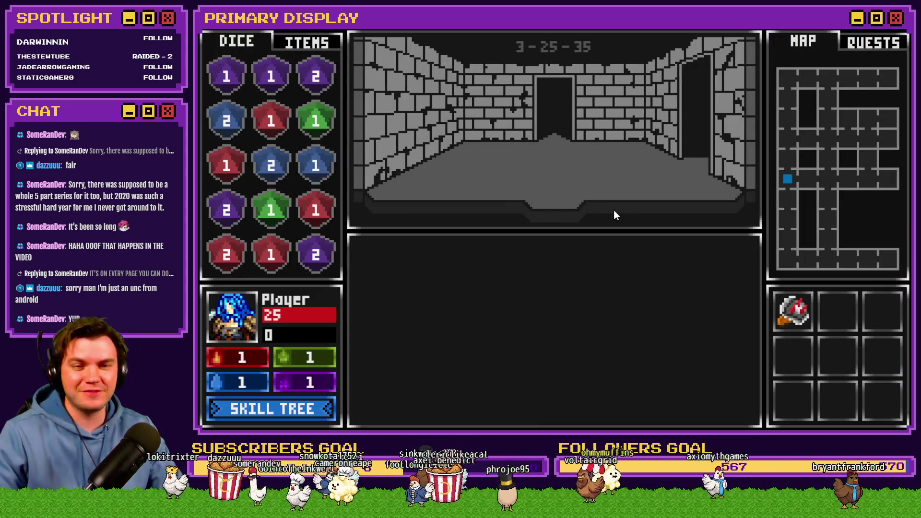
{"action": "key", "text": "Up"}
{"action": "key", "text": "Up"}
{"action": "key", "text": "Up"}
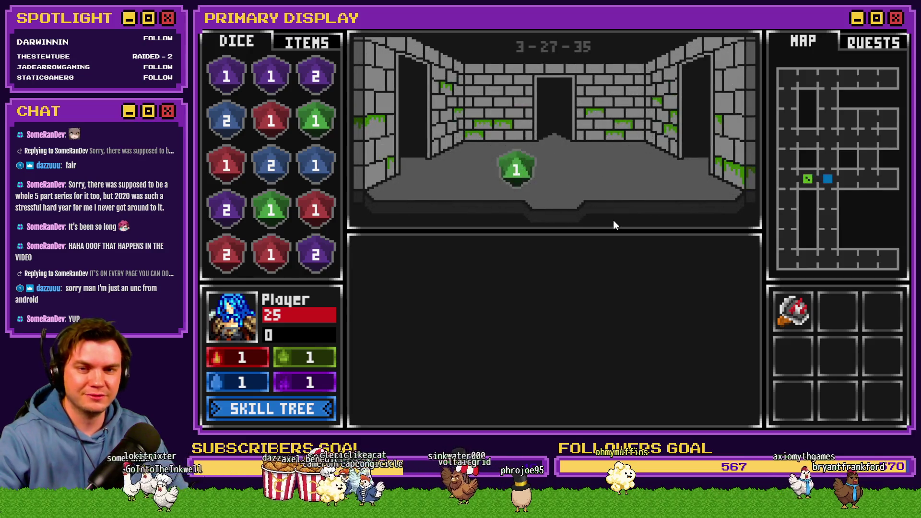
{"action": "key", "text": "Up"}
{"action": "key", "text": "Up"}
{"action": "key", "text": "Up"}
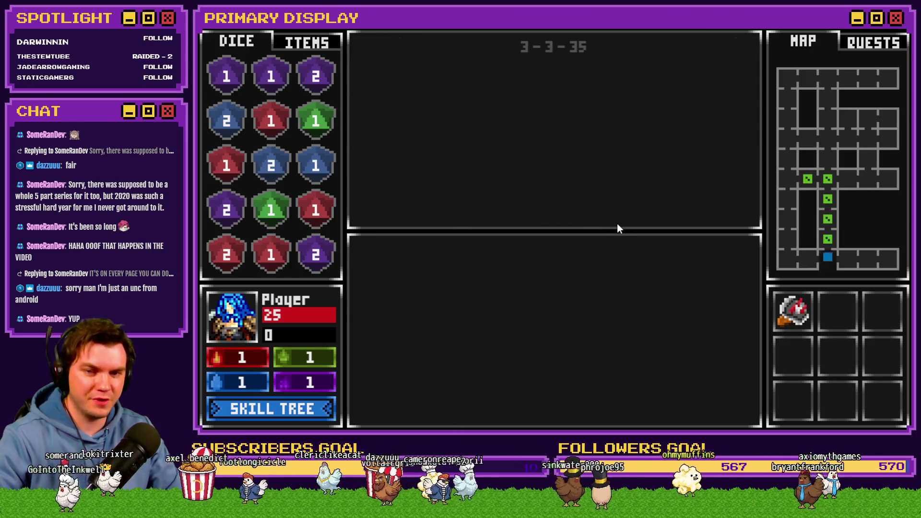
{"action": "left_click", "coordinate": [548, 144]}
Walk back up and right to the portal room, opening its door and drawing an attack card
{"action": "key", "text": "Down"}
{"action": "key", "text": "Down"}
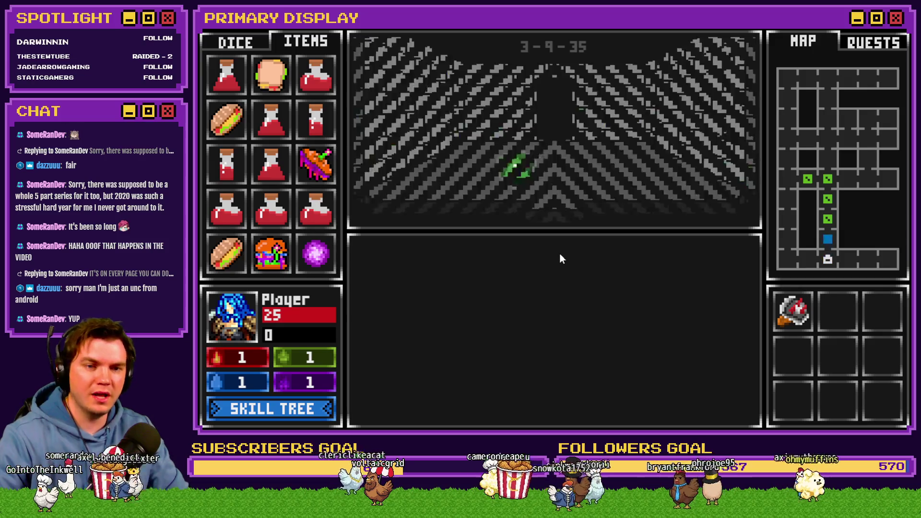
{"action": "key", "text": "Down"}
{"action": "key", "text": "Down"}
{"action": "key", "text": "Down"}
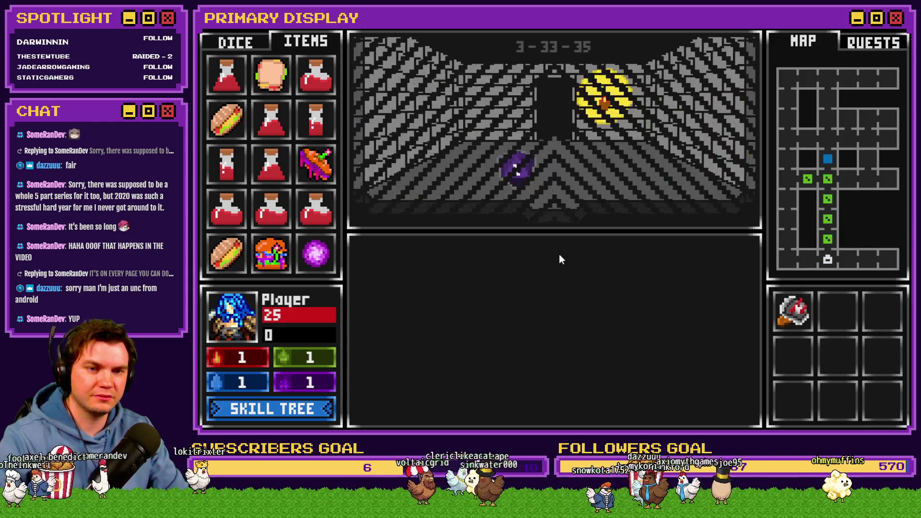
{"action": "key", "text": "Up"}
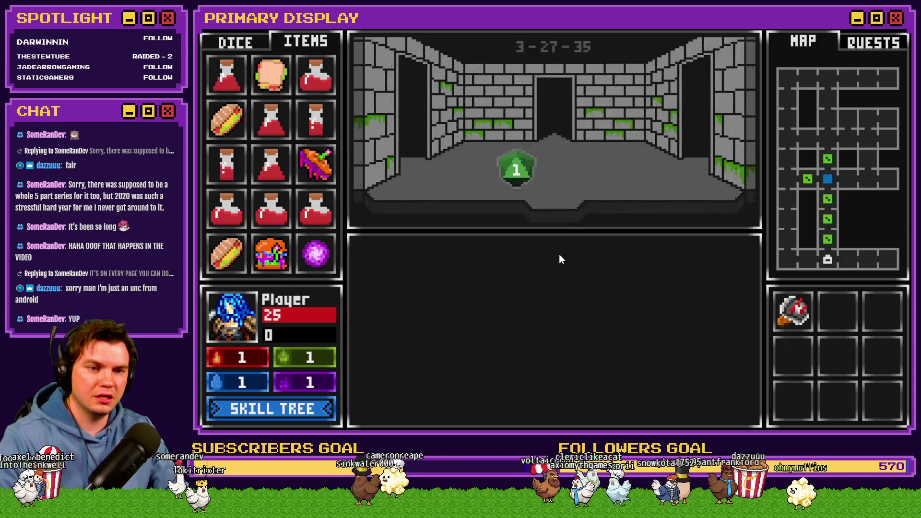
{"action": "key", "text": "Right"}
{"action": "key", "text": "Right"}
{"action": "left_click", "coordinate": [592, 321]}
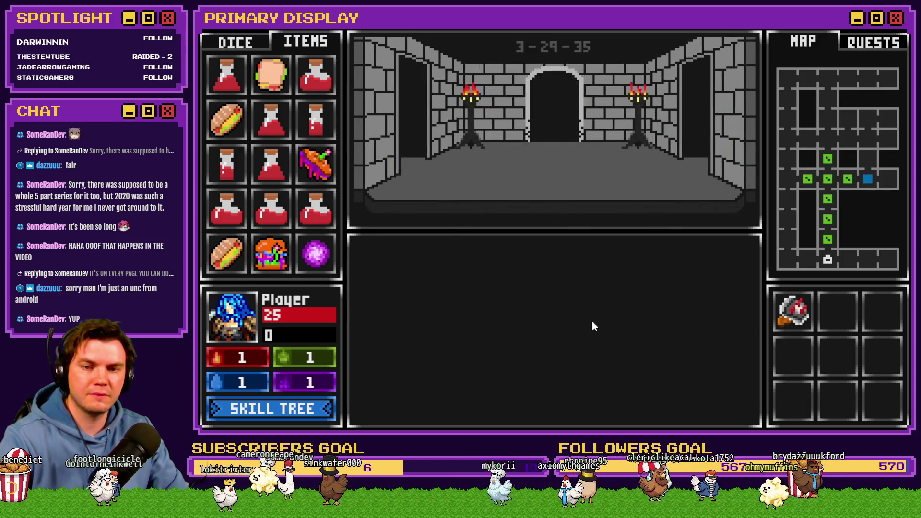
{"action": "left_click", "coordinate": [590, 407]}
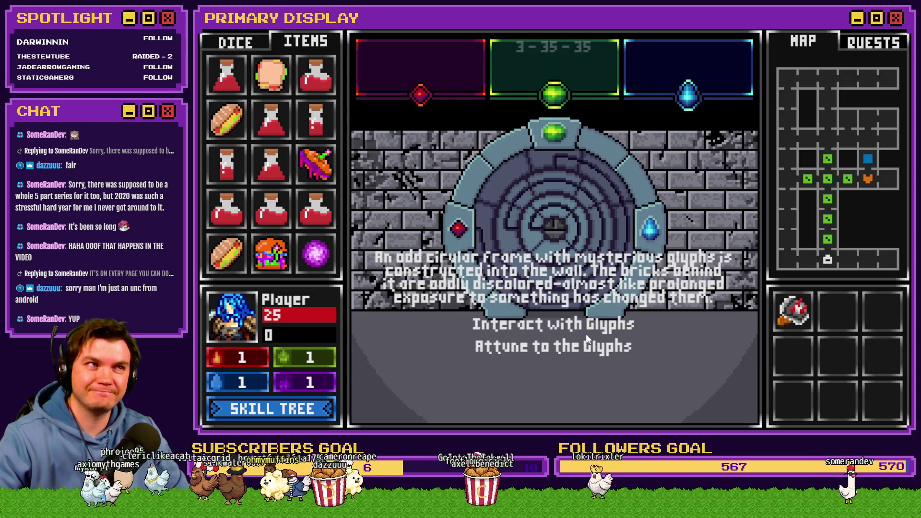
Open the debug switch list and browse the switch groups 0121–0170, returning to the first group
{"action": "key", "text": "F1"}
{"action": "left_click", "coordinate": [257, 290]}
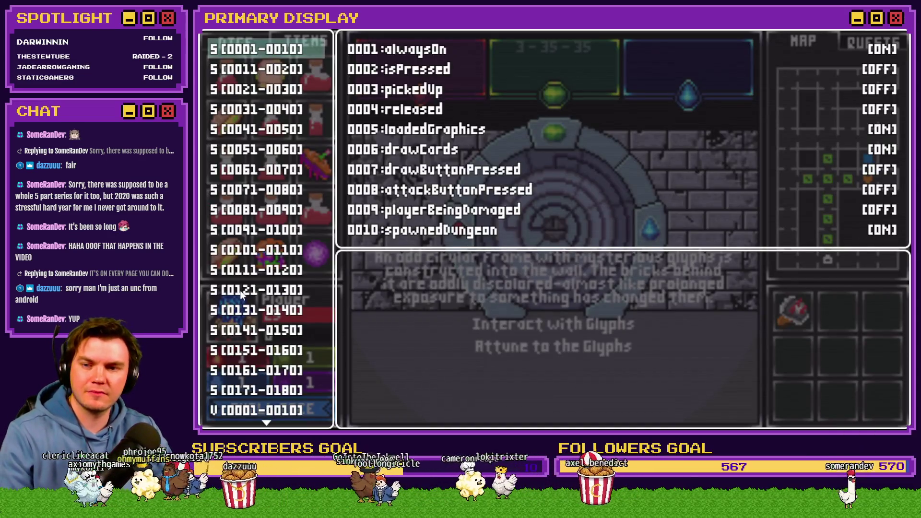
{"action": "key", "text": "Down"}
{"action": "key", "text": "Down"}
{"action": "key", "text": "Down"}
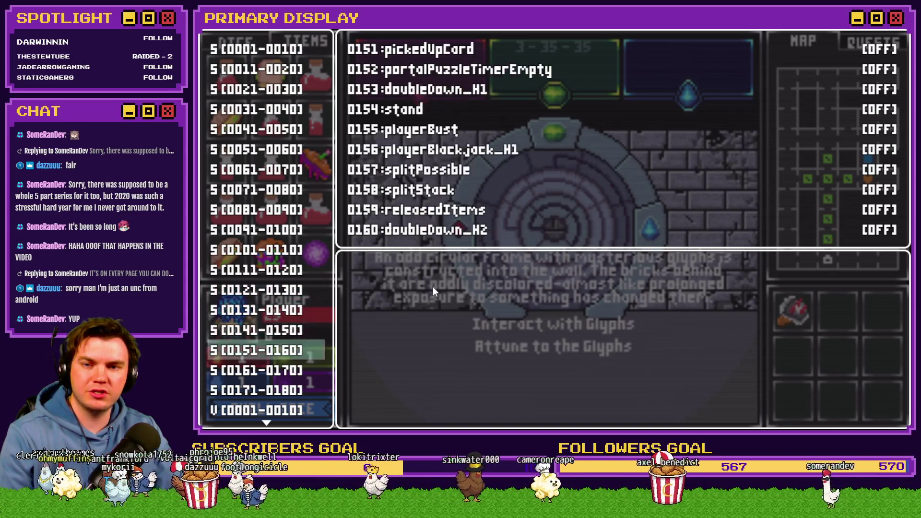
{"action": "key", "text": "Down"}
{"action": "key", "text": "Up"}
{"action": "key", "text": "Up"}
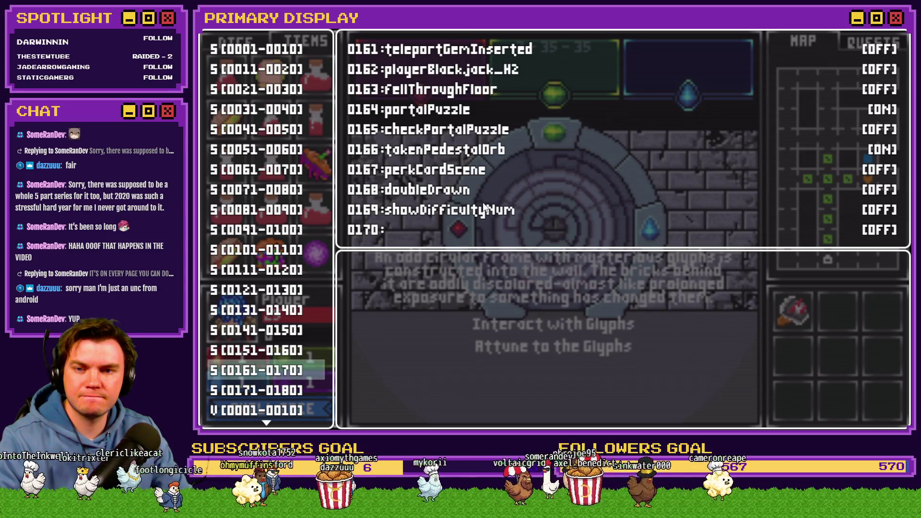
{"action": "key", "text": "Up"}
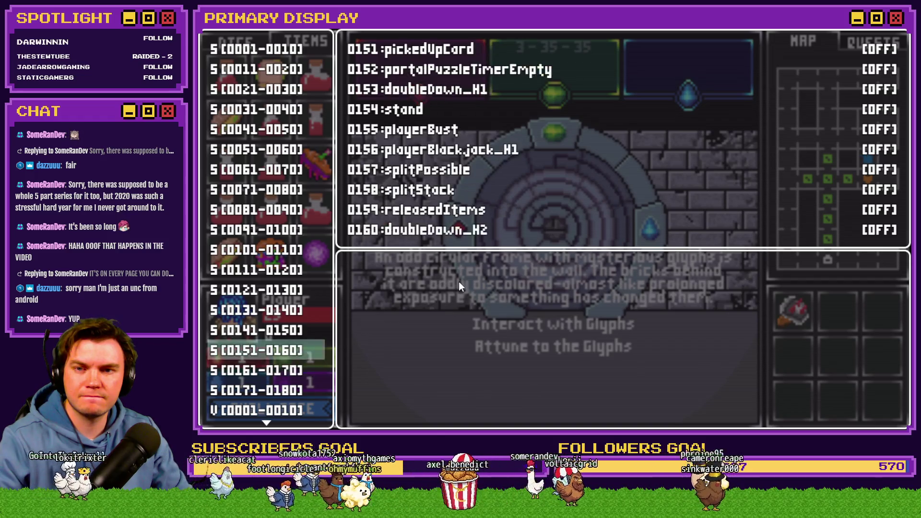
{"action": "key", "text": "Up"}
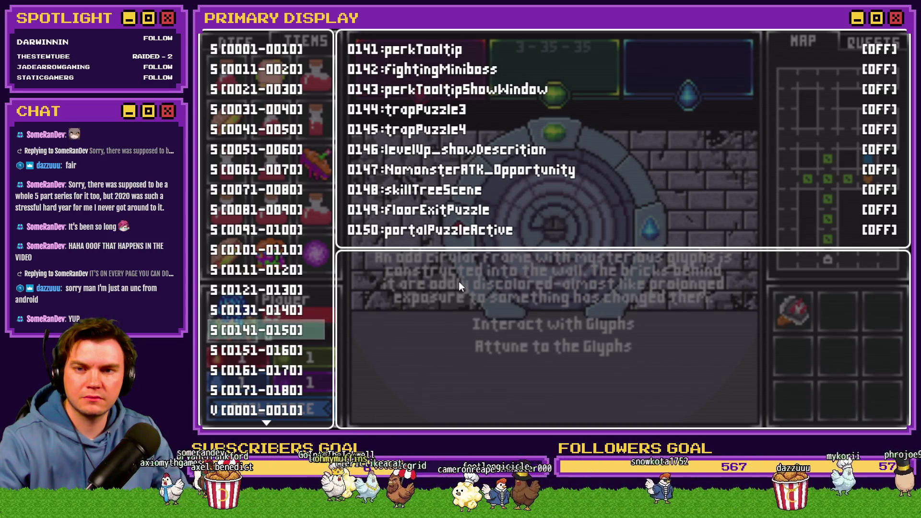
{"action": "key", "text": "Up"}
{"action": "key", "text": "Up"}
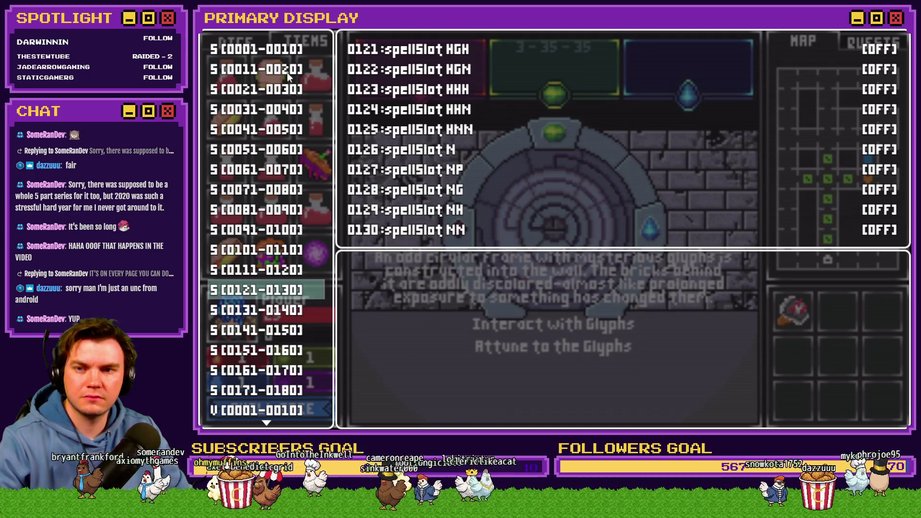
{"action": "key", "text": "Page_Up"}
Step down to switches 0061–0070 and turn switch 0068 showDialogue OFF
{"action": "key", "text": "Down"}
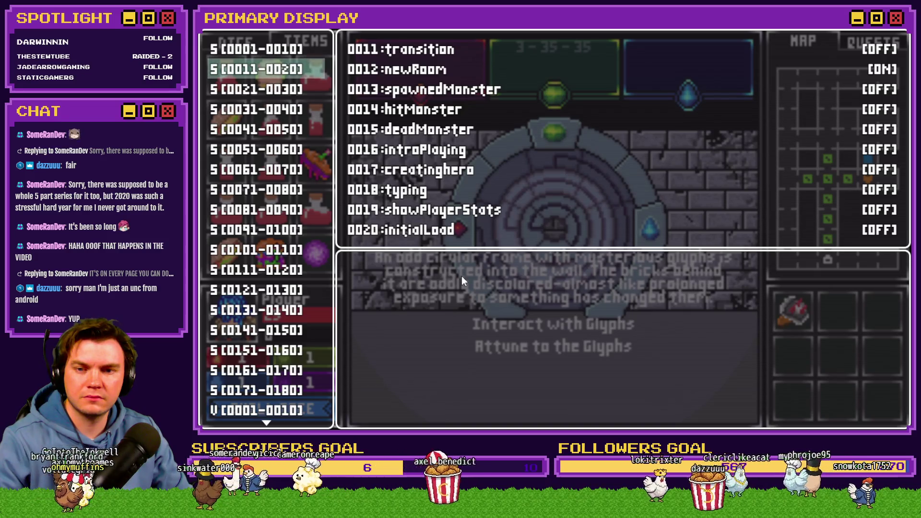
{"action": "key", "text": "Down"}
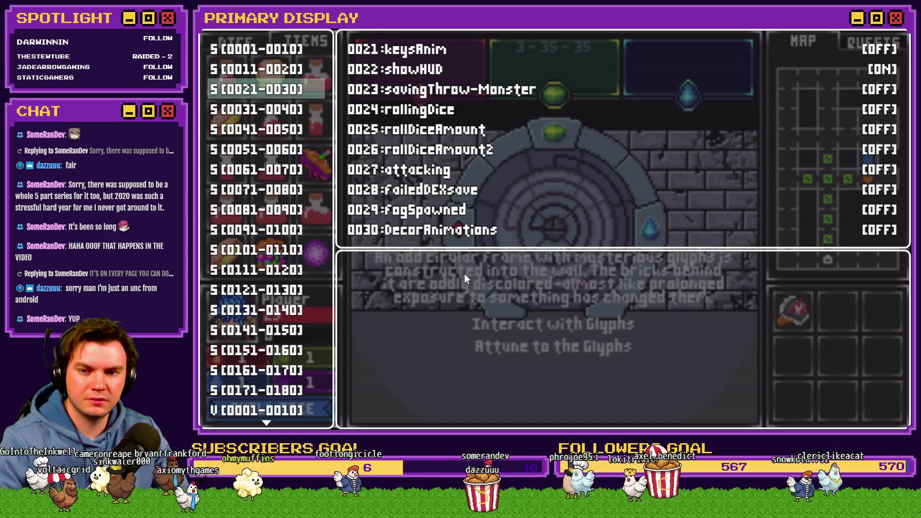
{"action": "key", "text": "Down"}
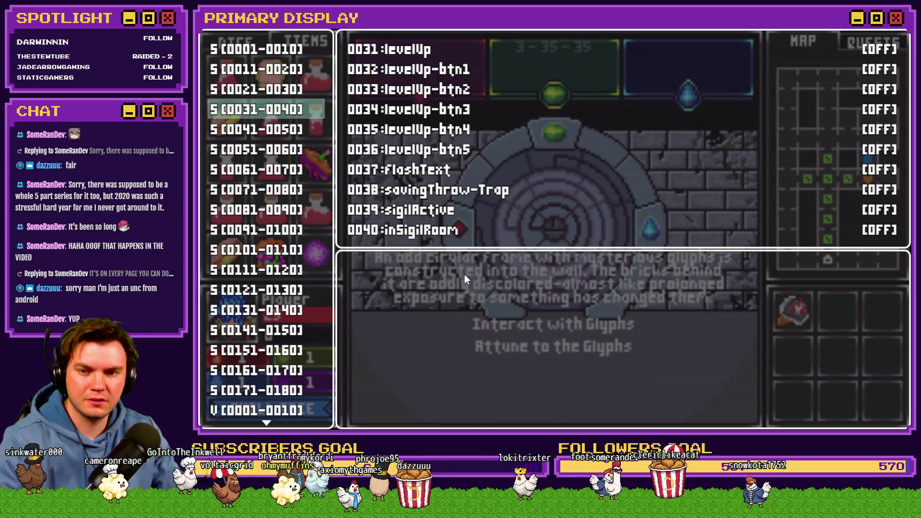
{"action": "key", "text": "Down"}
{"action": "key", "text": "Down"}
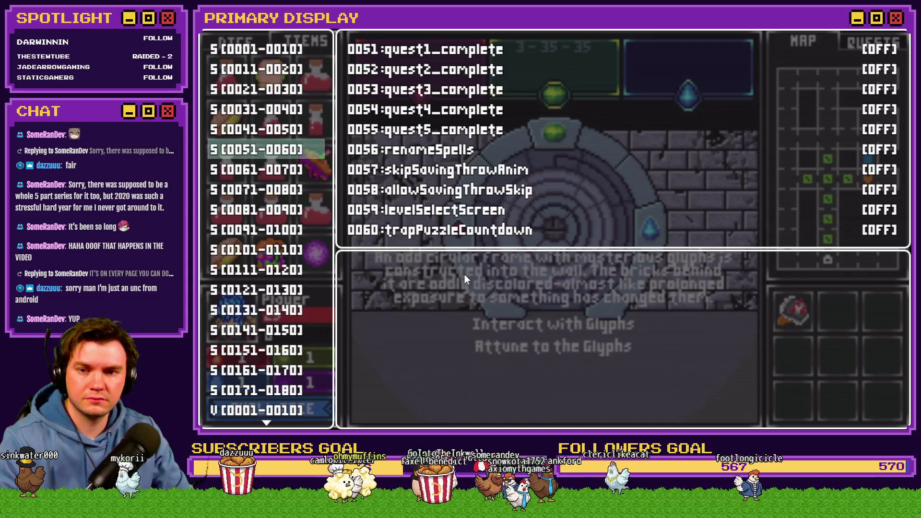
{"action": "key", "text": "Down"}
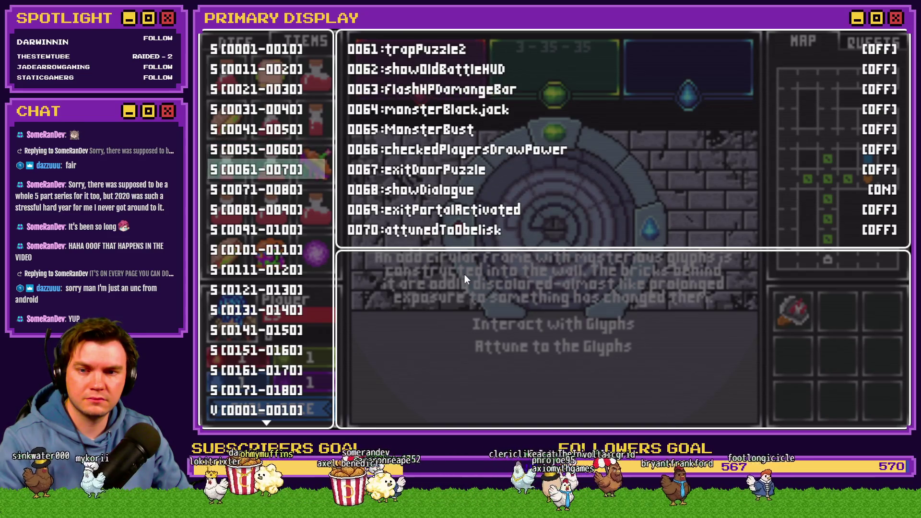
{"action": "key", "text": "Right"}
{"action": "key", "text": "Up"}
{"action": "key", "text": "Up"}
{"action": "key", "text": "Up"}
{"action": "key", "text": "Return"}
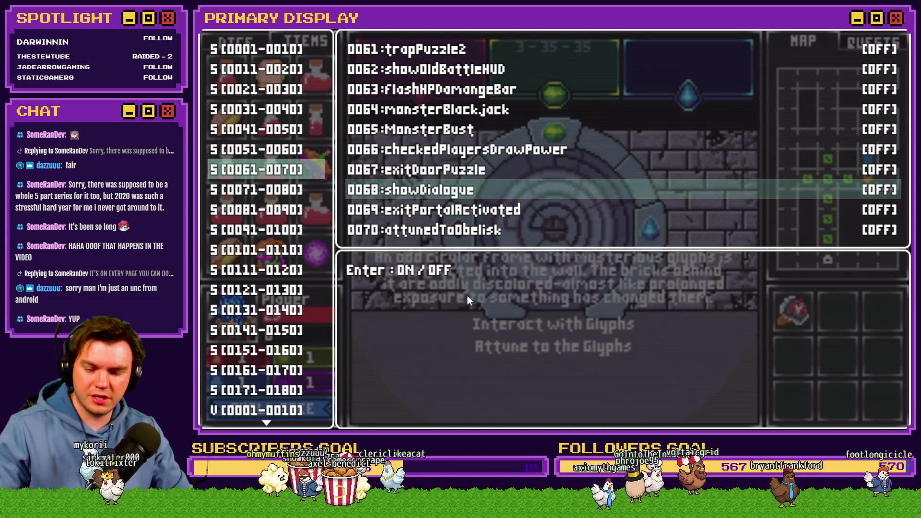
{"action": "key", "text": "Escape"}
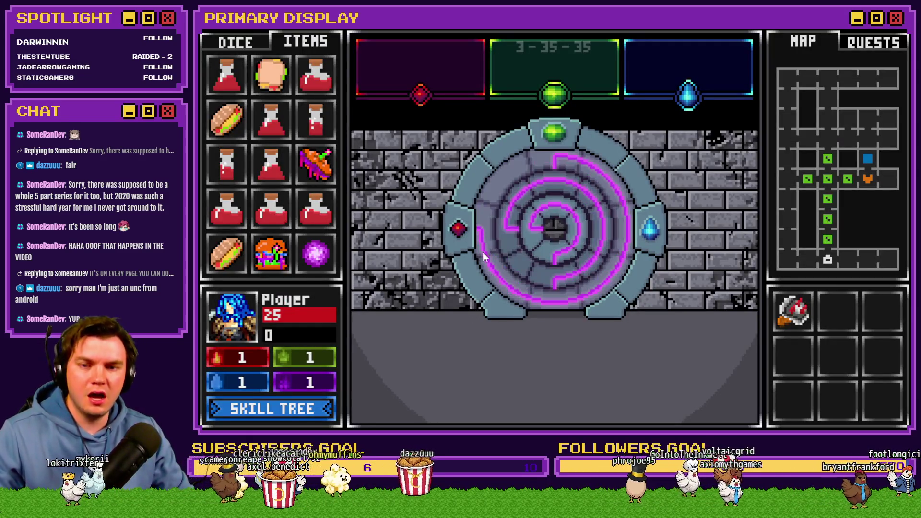
Rotate the middle and inner portal rings, then check variables 0811–0820: actual 1, 2, 3, goals 0
{"action": "left_click", "coordinate": [547, 283]}
{"action": "left_click", "coordinate": [557, 242]}
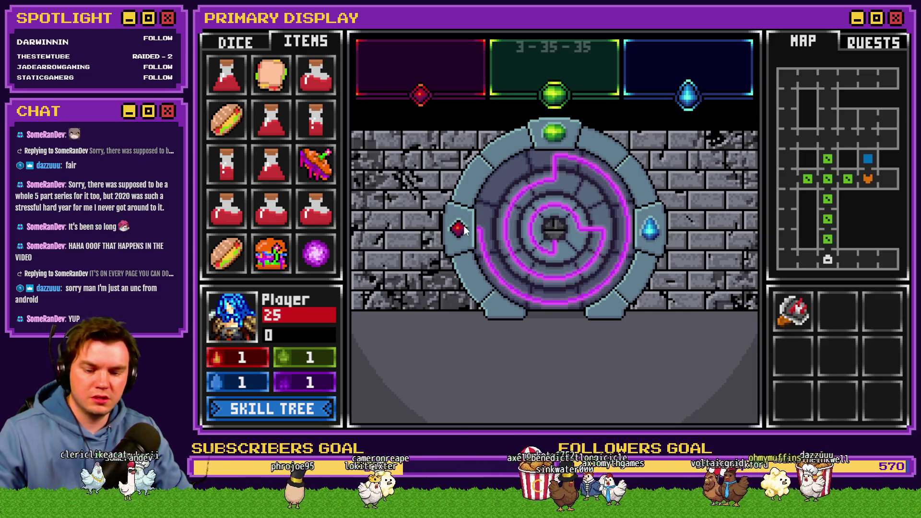
{"action": "key", "text": "F1"}
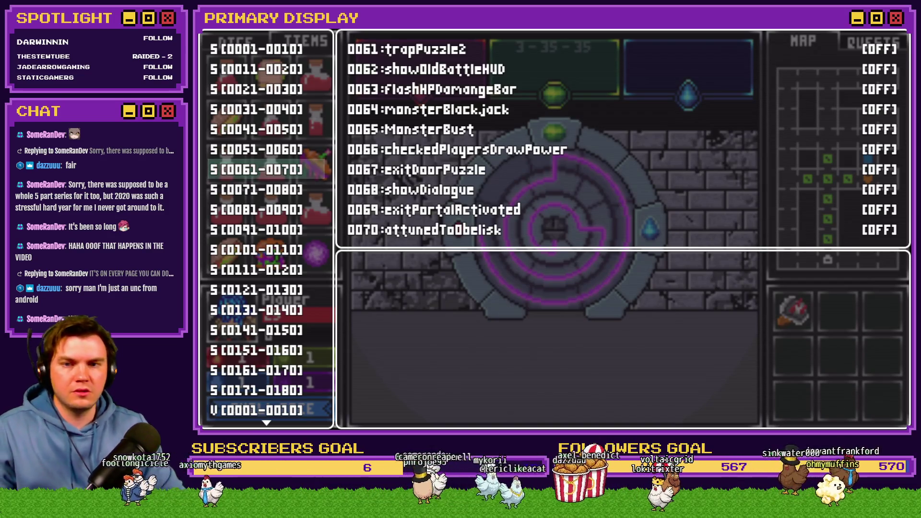
{"action": "scroll", "coordinate": [275, 51], "scroll_direction": "up", "scroll_amount": 15}
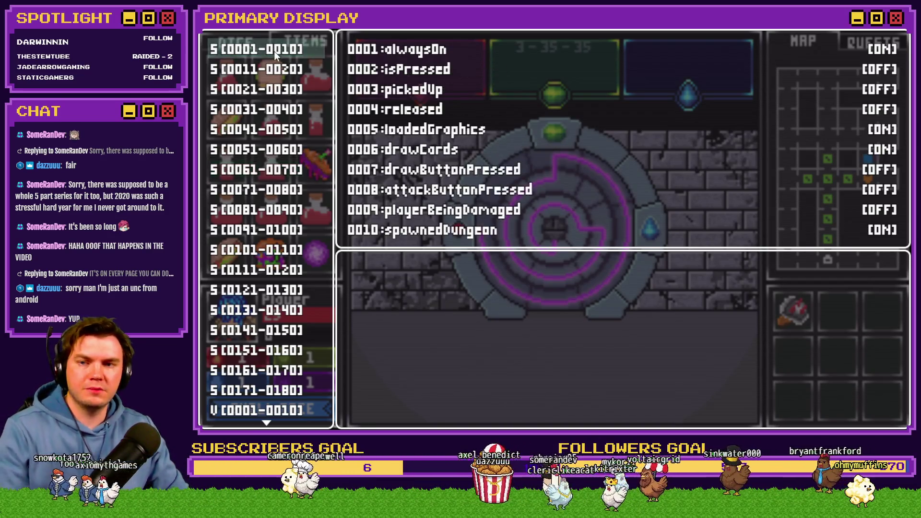
{"action": "scroll", "coordinate": [282, 187], "scroll_direction": "up", "scroll_amount": 20}
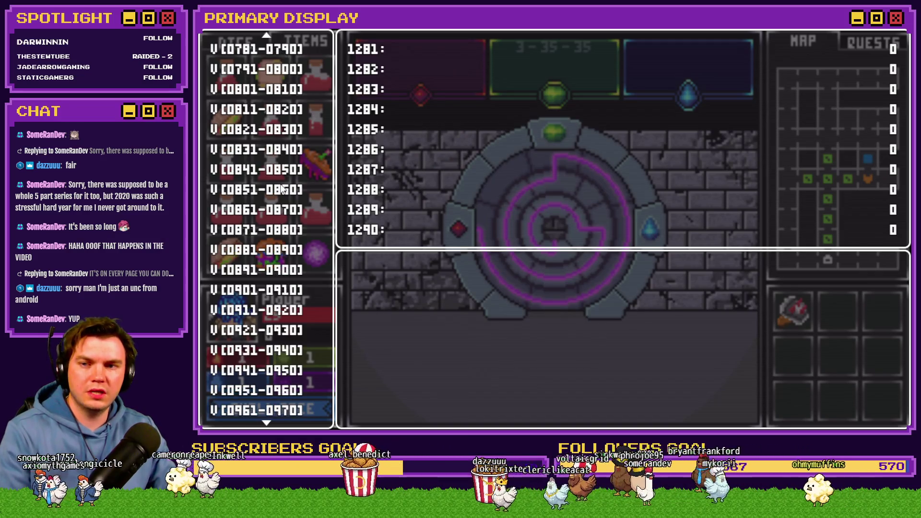
{"action": "scroll", "coordinate": [274, 149], "scroll_direction": "down", "scroll_amount": 2}
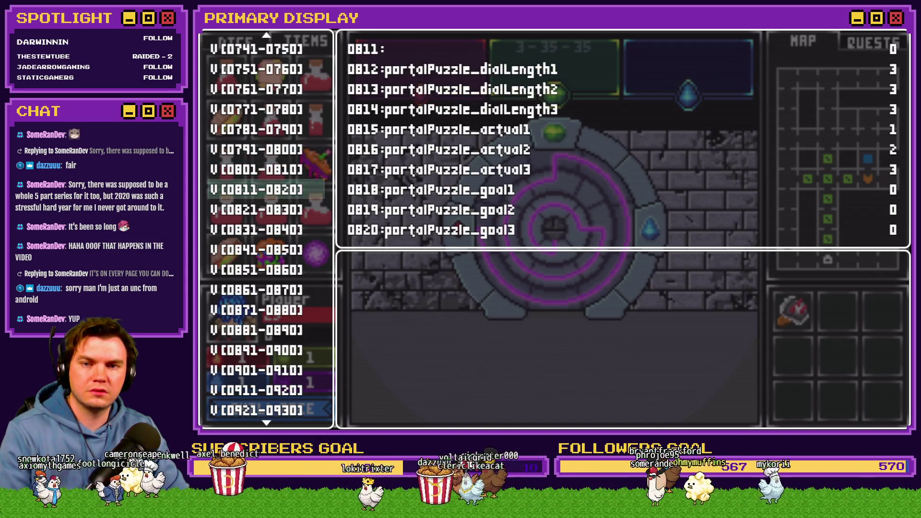
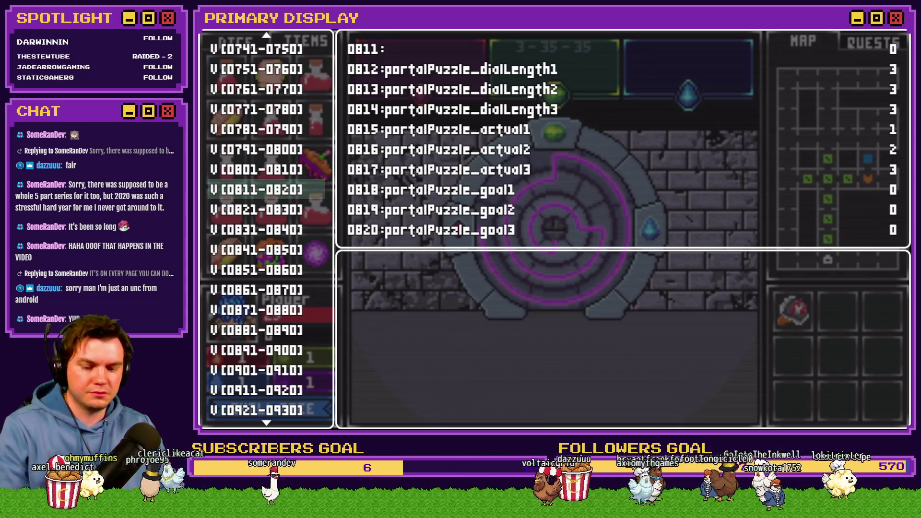
Rotate the outer, middle and inner portal rings and view the recorded portalPuzzle dial values
{"action": "left_click", "coordinate": [606, 62]}
{"action": "left_click", "coordinate": [561, 188]}
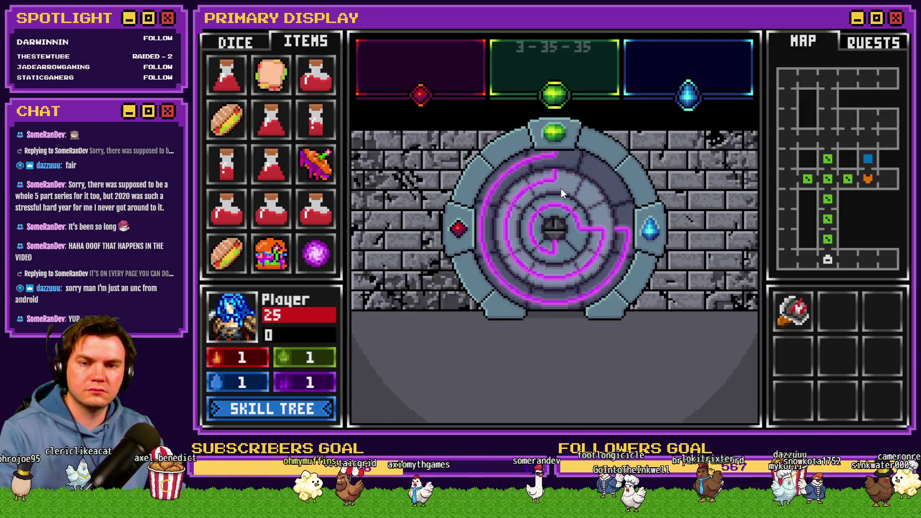
{"action": "left_click", "coordinate": [570, 234]}
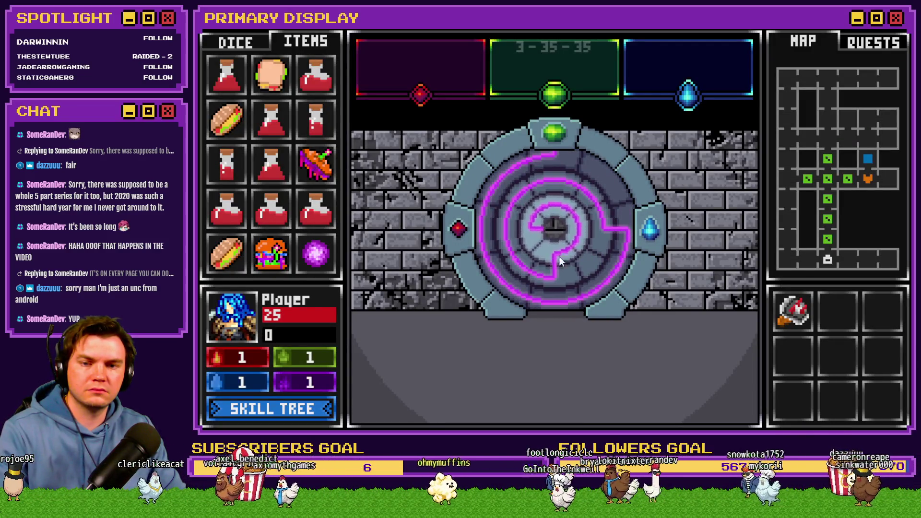
{"action": "key", "text": "grave"}
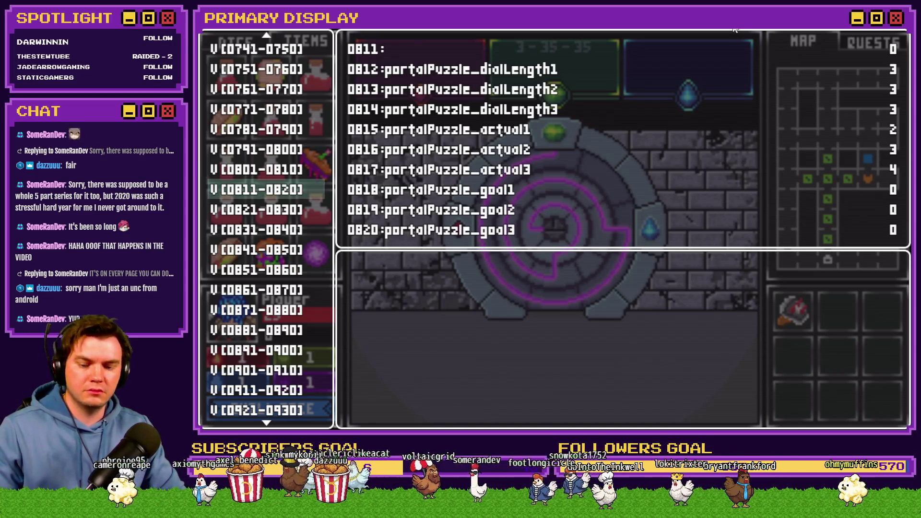
{"action": "key", "text": "Escape"}
Realign the rings, recheck the recorded dial values, and close the playtest
{"action": "mouse_move", "coordinate": [575, 239]}
{"action": "left_mouse_down"}
{"action": "mouse_move", "coordinate": [562, 164]}
{"action": "mouse_move", "coordinate": [626, 200]}
{"action": "mouse_move", "coordinate": [612, 232]}
{"action": "mouse_move", "coordinate": [538, 251]}
{"action": "mouse_move", "coordinate": [523, 235]}
{"action": "left_mouse_up"}
{"action": "key", "text": "grave"}
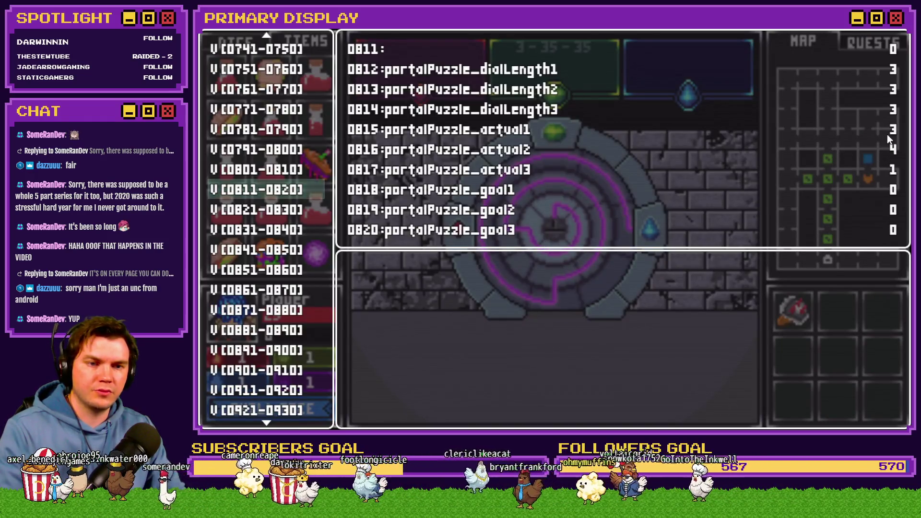
{"action": "key", "text": "Escape"}
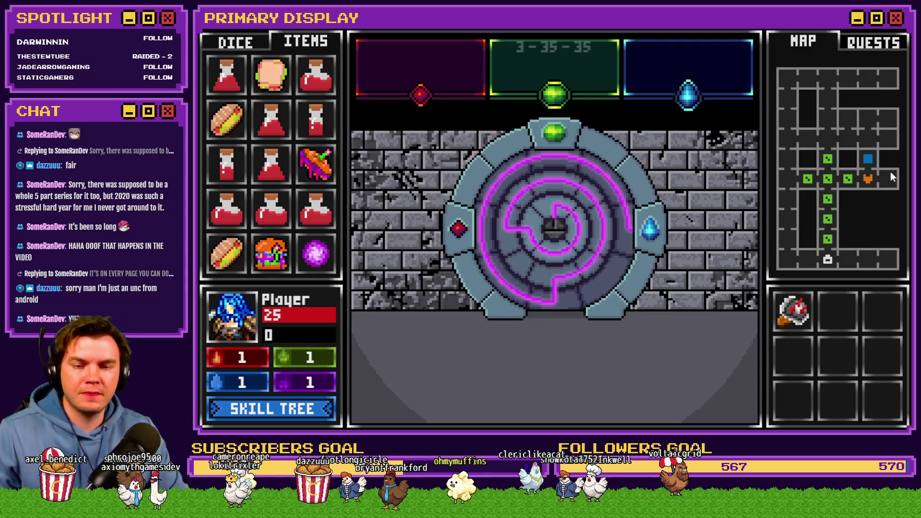
{"action": "key", "text": "alt+F4"}
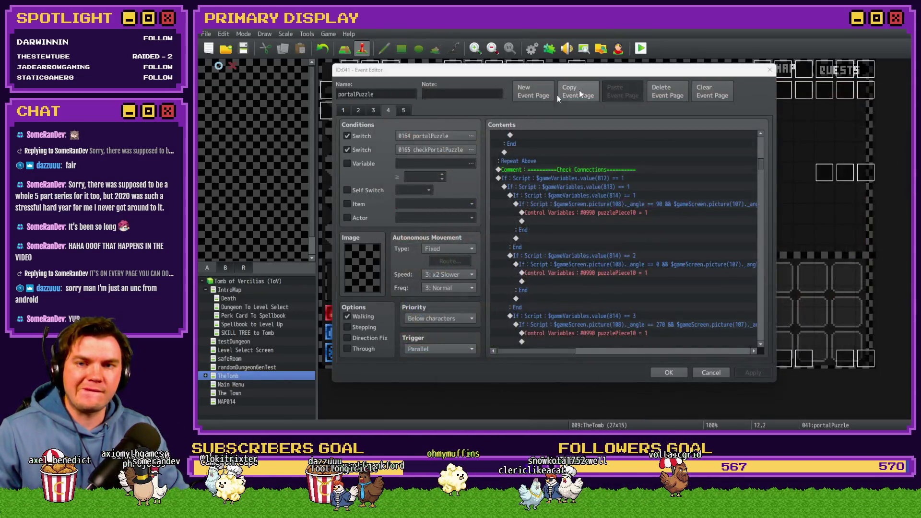
Move the Control Variables #0990 puzzlePiece10 assignment above the If 812 dial-angle check blocks
{"action": "left_click", "coordinate": [559, 170]}
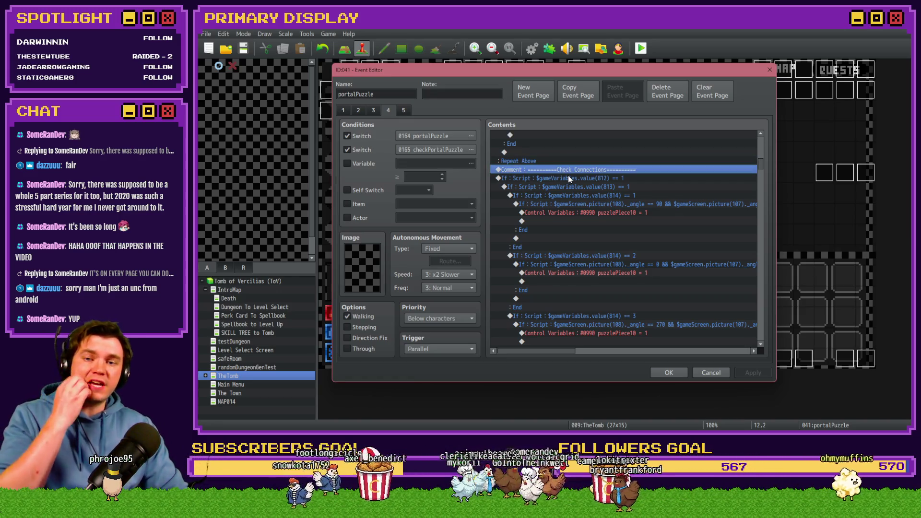
{"action": "left_click", "coordinate": [568, 176]}
{"action": "left_click_drag", "start_coordinate": [761, 171], "coordinate": [756, 235]}
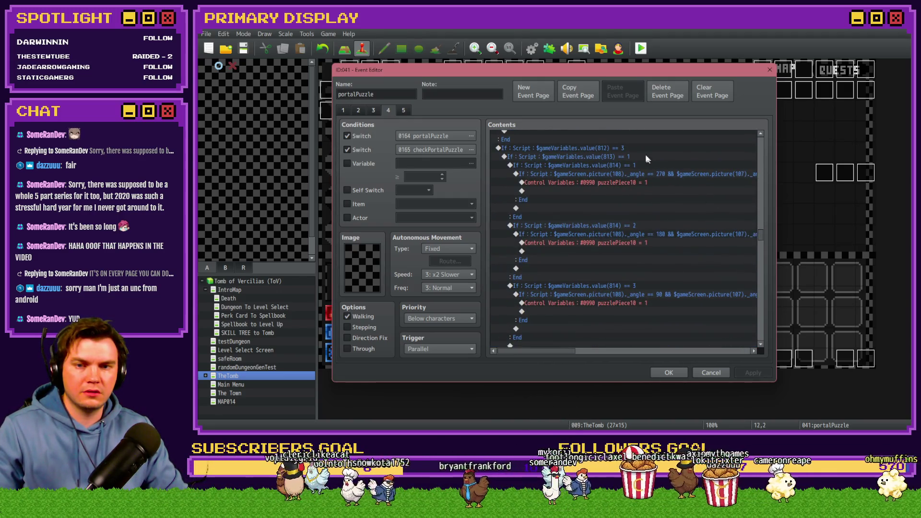
{"action": "left_click", "coordinate": [640, 149]}
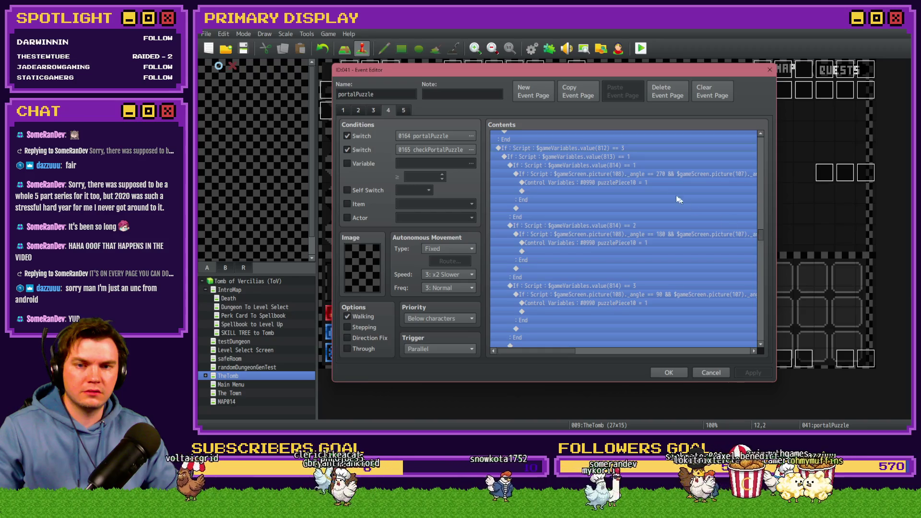
{"action": "left_click", "coordinate": [686, 182]}
{"action": "left_click_drag", "start_coordinate": [762, 237], "coordinate": [760, 162]}
{"action": "left_click", "coordinate": [638, 263]}
{"action": "key", "text": "ctrl+x"}
{"action": "left_click", "coordinate": [625, 228]}
{"action": "key", "text": "ctrl+v"}
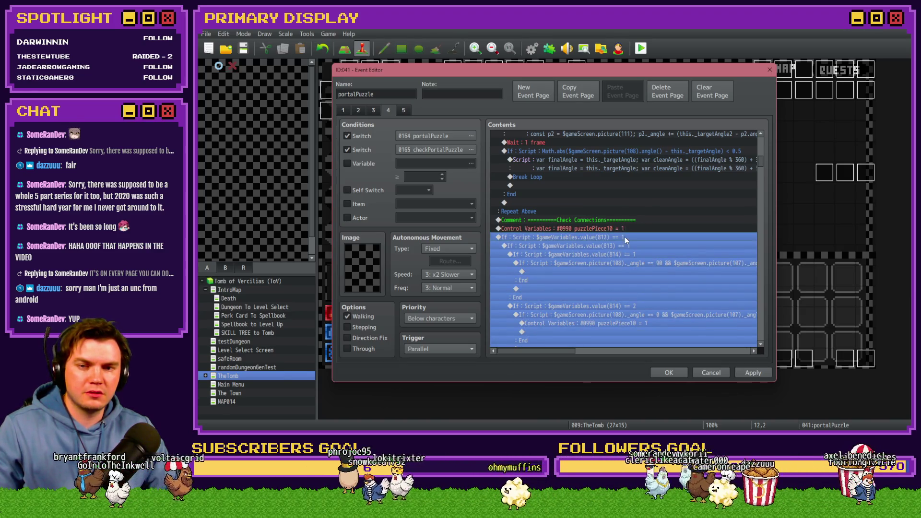
Delete the If 812 == 1 and If 812 == 3 checks and insert a new command under Check Connections
{"action": "key", "text": "Delete"}
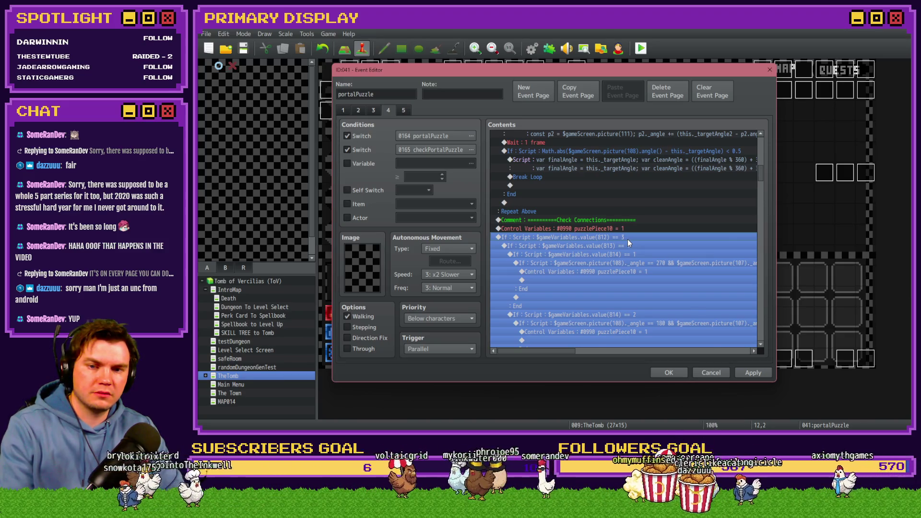
{"action": "key", "text": "Delete"}
{"action": "left_click", "coordinate": [640, 217]}
{"action": "left_click", "coordinate": [639, 226]}
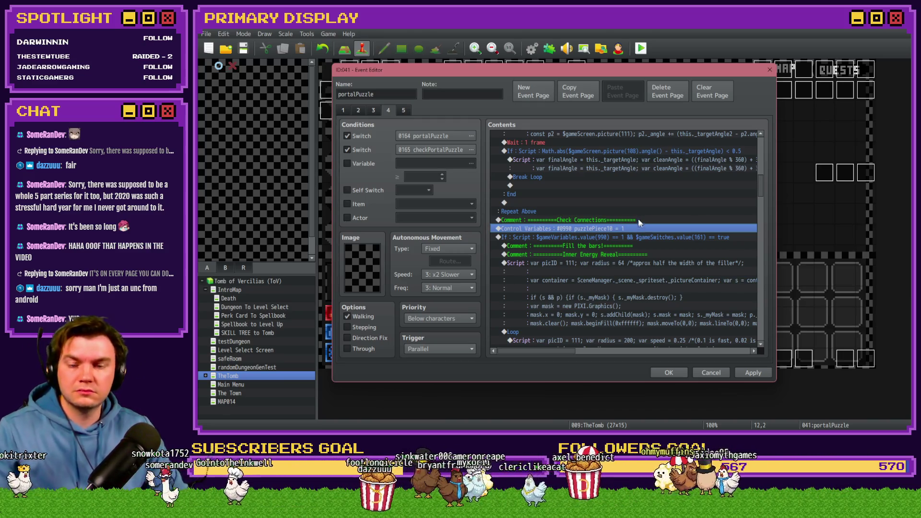
{"action": "key", "text": "Up"}
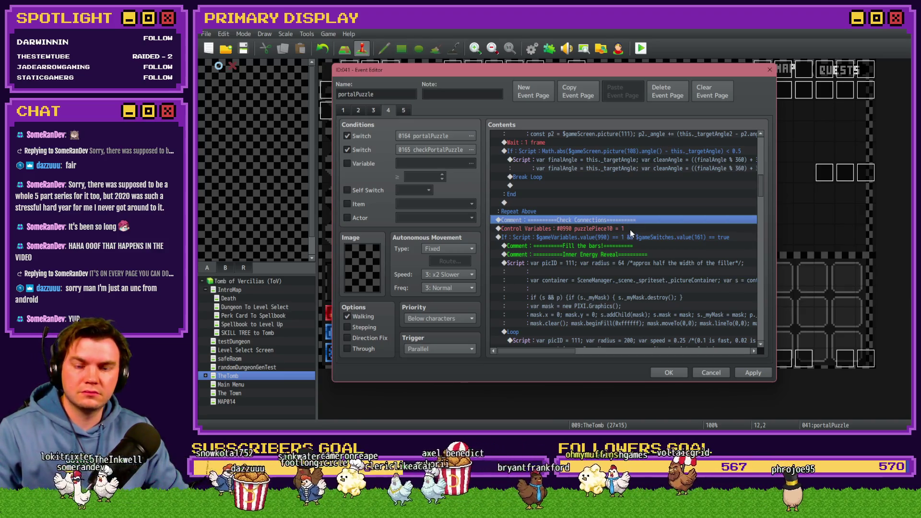
{"action": "key", "text": "Insert"}
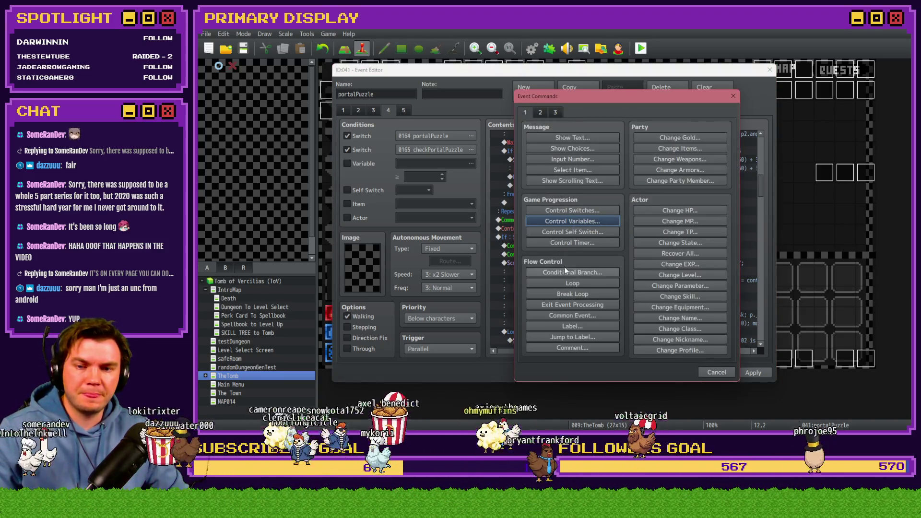
Start a Script conditional branch with $gameVariables.value(815) === 1 &&
{"action": "left_click", "coordinate": [565, 272]}
{"action": "left_click", "coordinate": [580, 170]}
{"action": "left_click", "coordinate": [548, 280]}
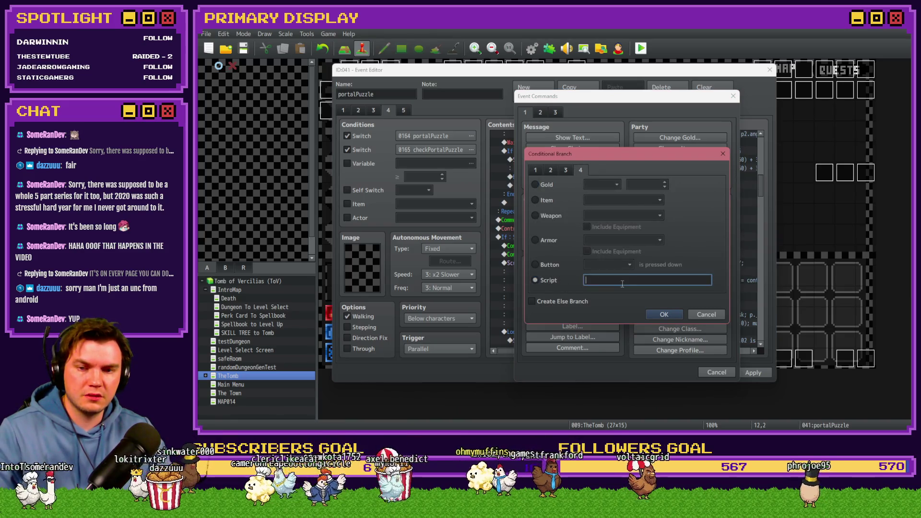
{"action": "type", "text": "$gameVariables.value"}
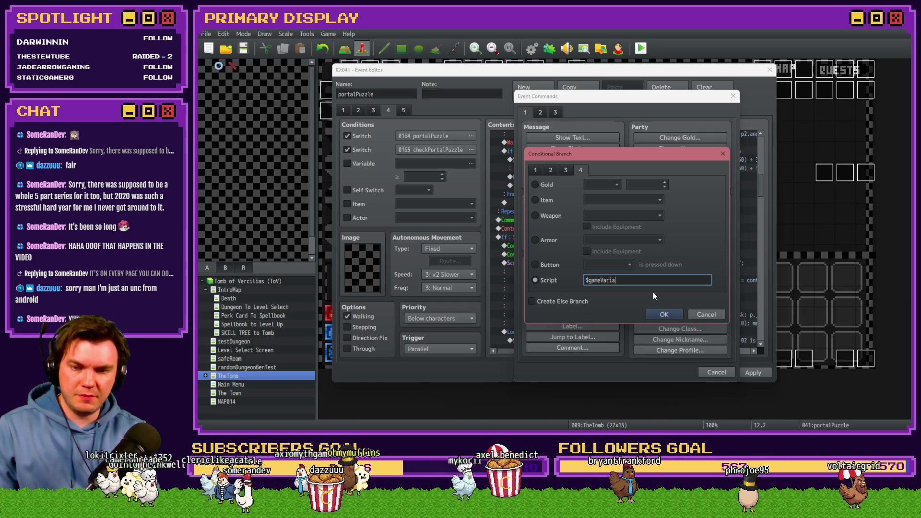
{"action": "type", "text": "()"}
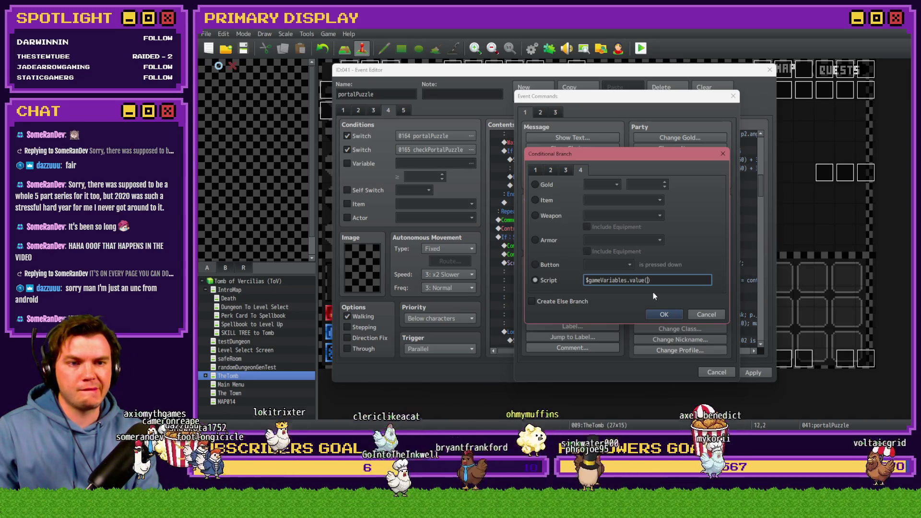
{"action": "key", "text": "Left"}
{"action": "type", "text": "15"}
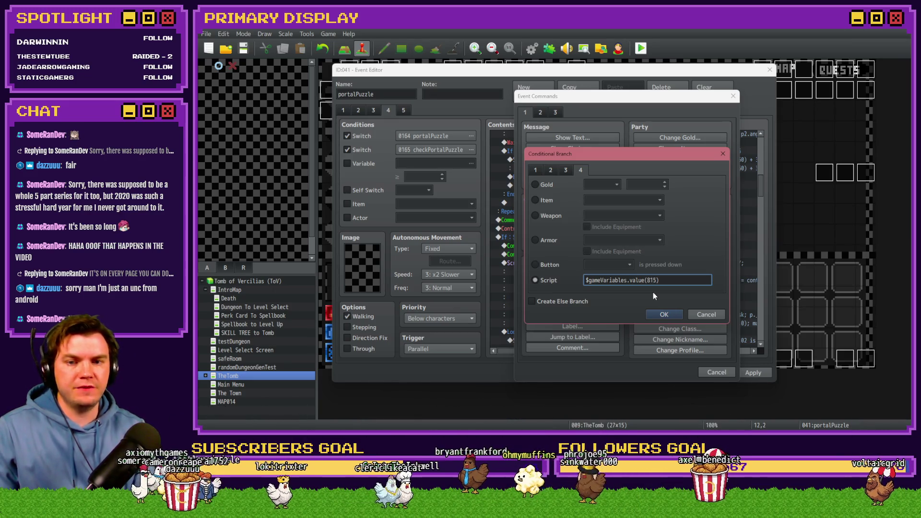
{"action": "key", "text": "End"}
{"action": "type", "text": "=== 1"}
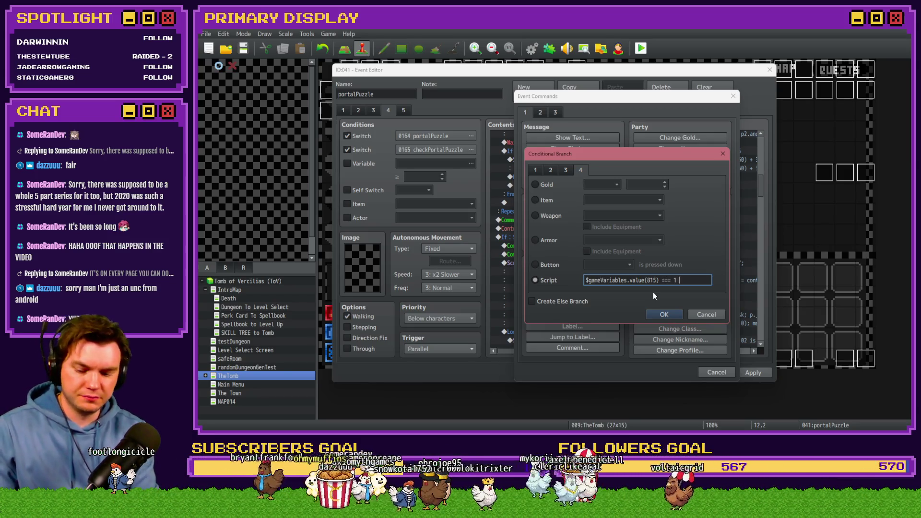
{"action": "type", "text": " &&"}
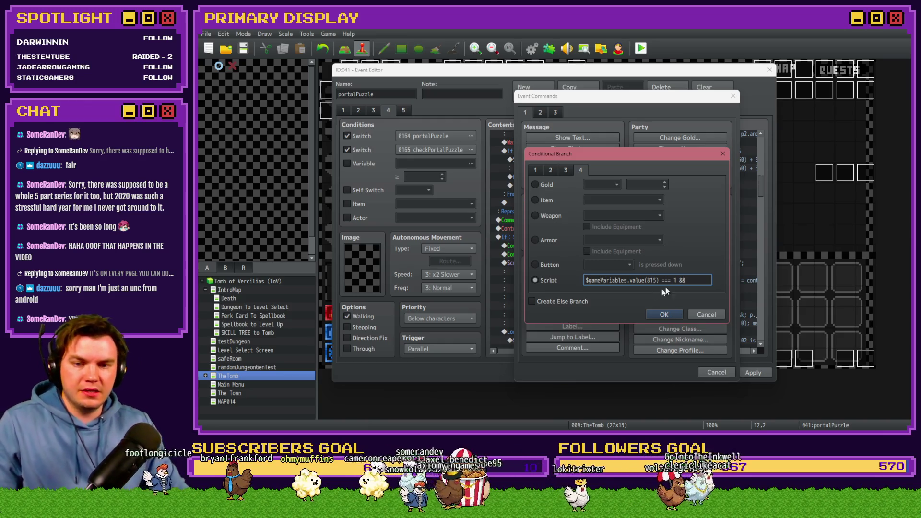
Extend the condition with checks that variables 816 === 2 and 817 === 3, then confirm
{"action": "key", "text": "ctrl+a"}
{"action": "key", "text": "ctrl+c"}
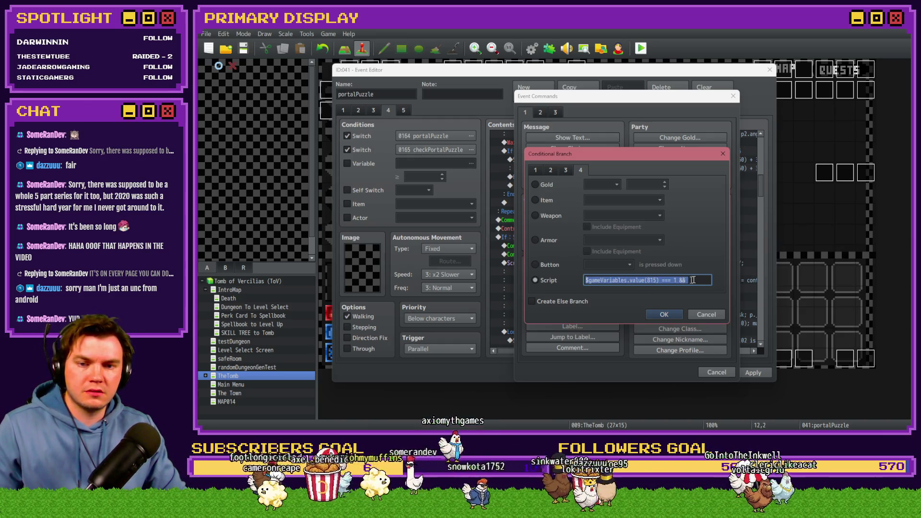
{"action": "key", "text": "End"}
{"action": "key", "text": "ctrl+v"}
{"action": "left_click", "coordinate": [677, 281]}
{"action": "key", "text": "BackSpace"}
{"action": "type", "text": "6"}
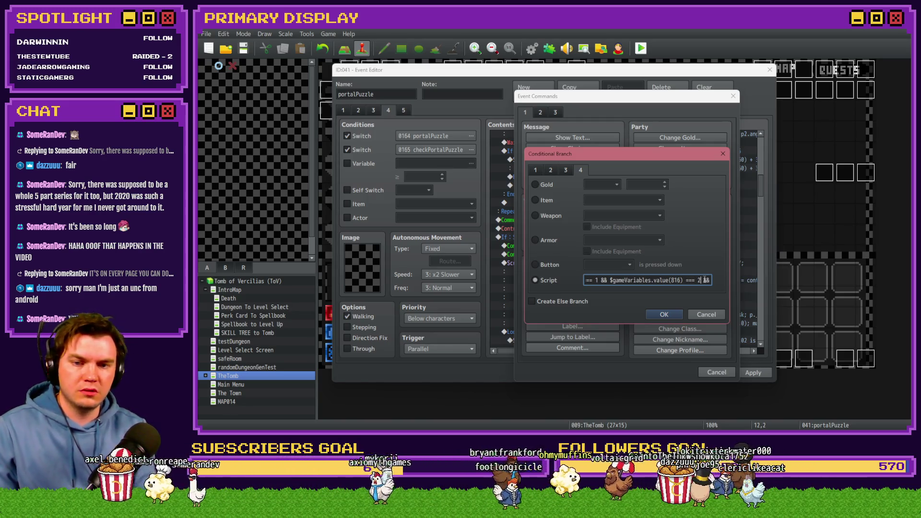
{"action": "double_click", "coordinate": [703, 280]}
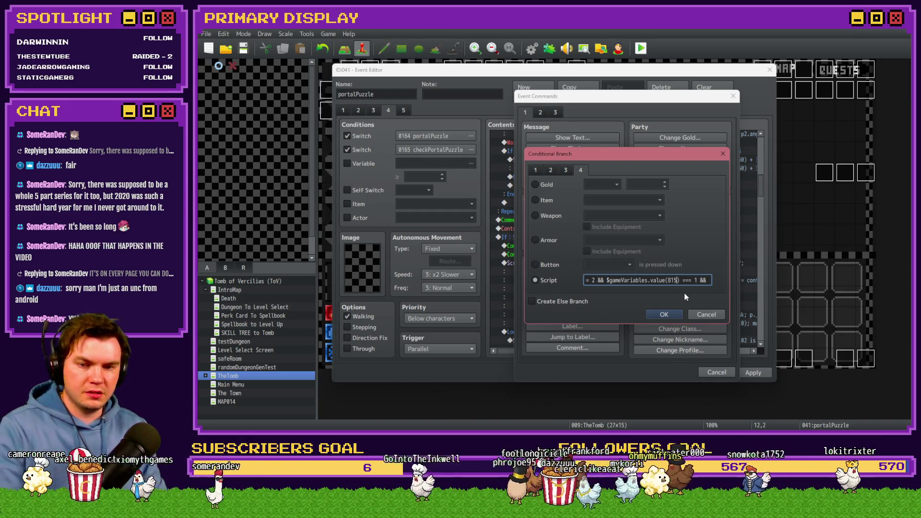
{"action": "key", "text": "BackSpace"}
{"action": "type", "text": "7"}
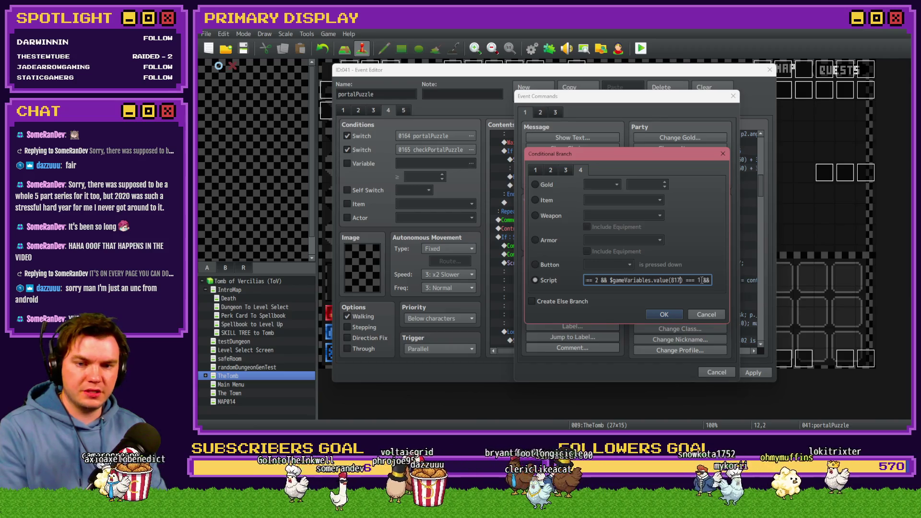
{"action": "key", "text": "BackSpace"}
{"action": "type", "text": "3"}
{"action": "left_click", "coordinate": [664, 314]}
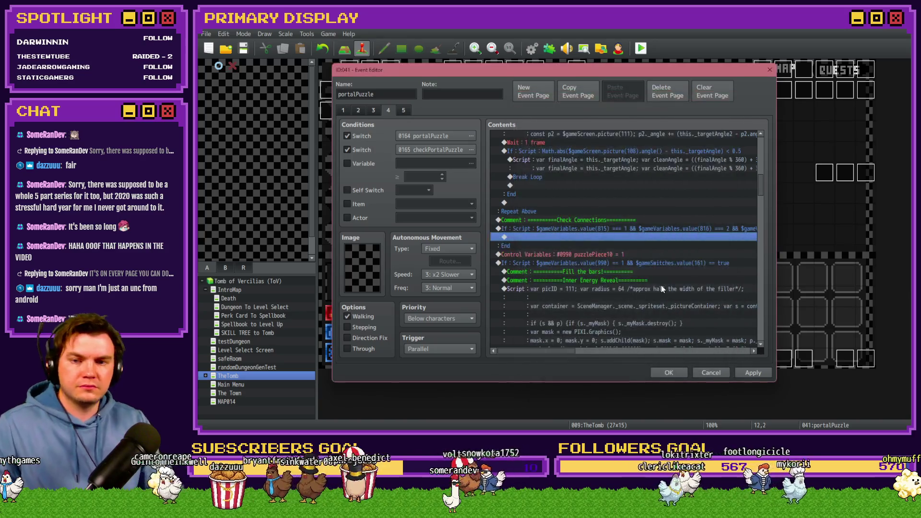
{"action": "left_click", "coordinate": [599, 228]}
{"action": "key", "text": "Up"}
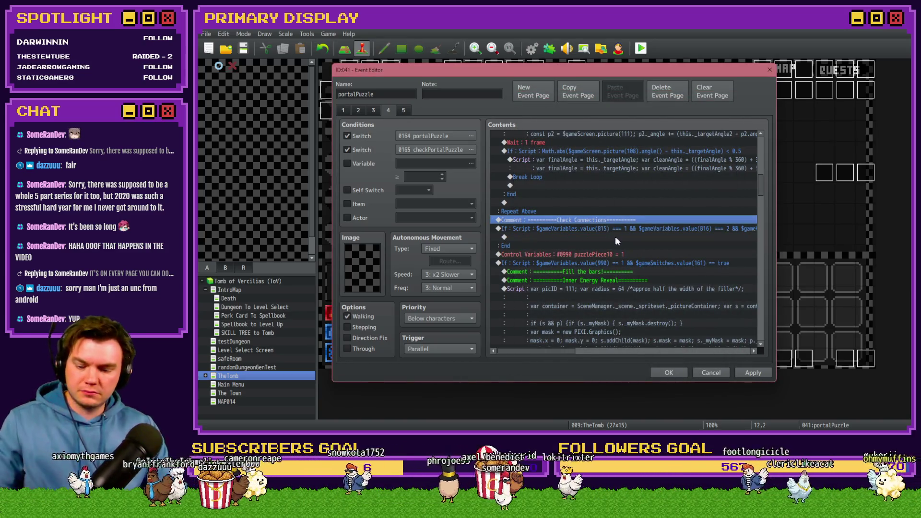
{"action": "left_click", "coordinate": [601, 236]}
{"action": "key", "text": "ctrl+v"}
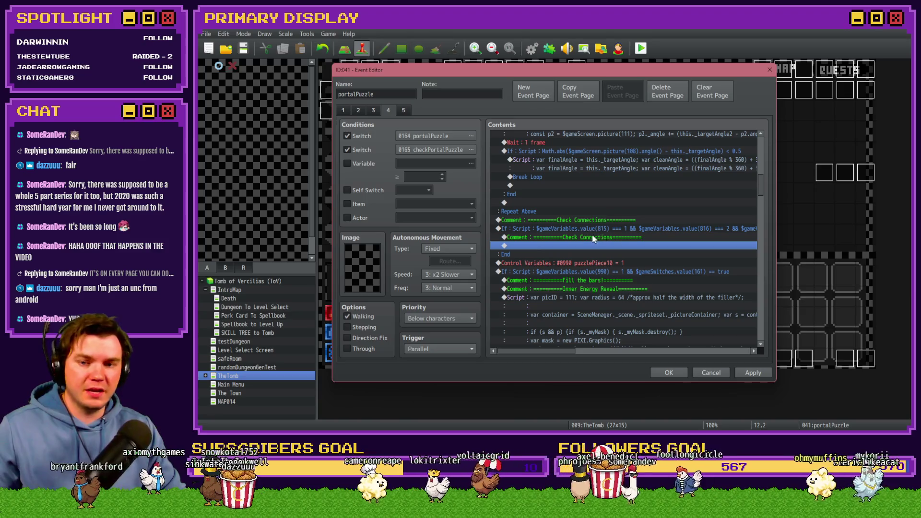
{"action": "double_click", "coordinate": [585, 237]}
{"action": "left_click_drag", "start_coordinate": [676, 211], "coordinate": [533, 213]}
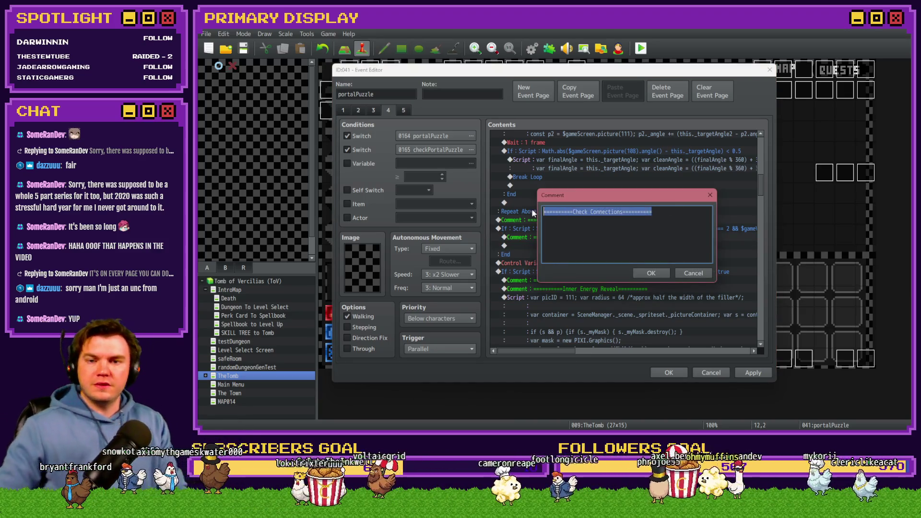
{"action": "type", "text": "="}
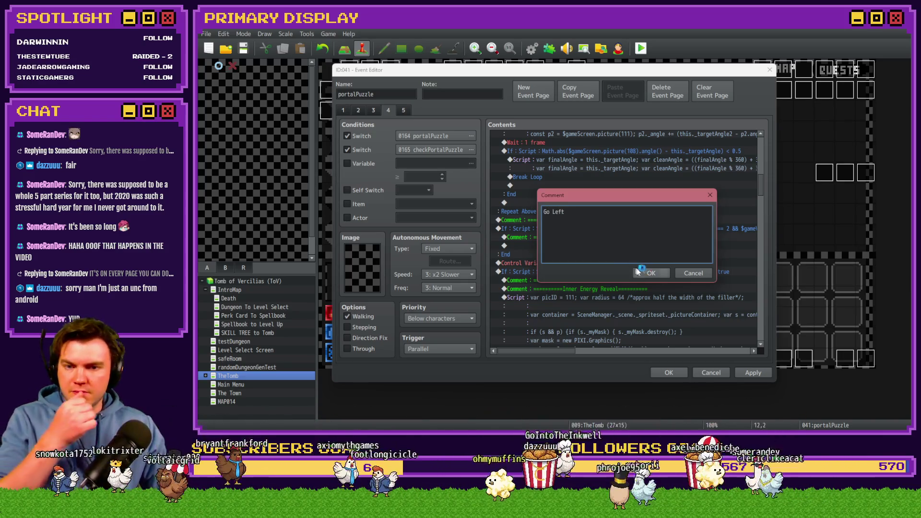
{"action": "left_click", "coordinate": [650, 273]}
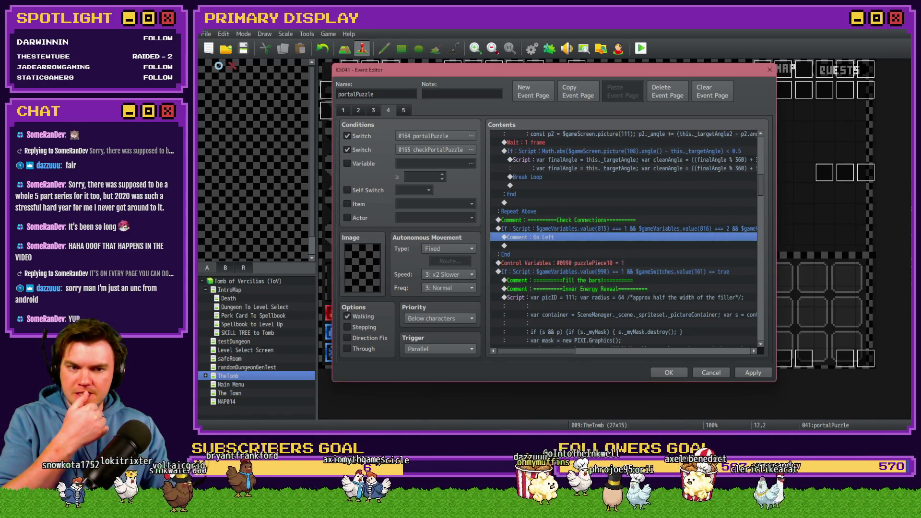
{"action": "key", "text": "ctrl+super+Return"}
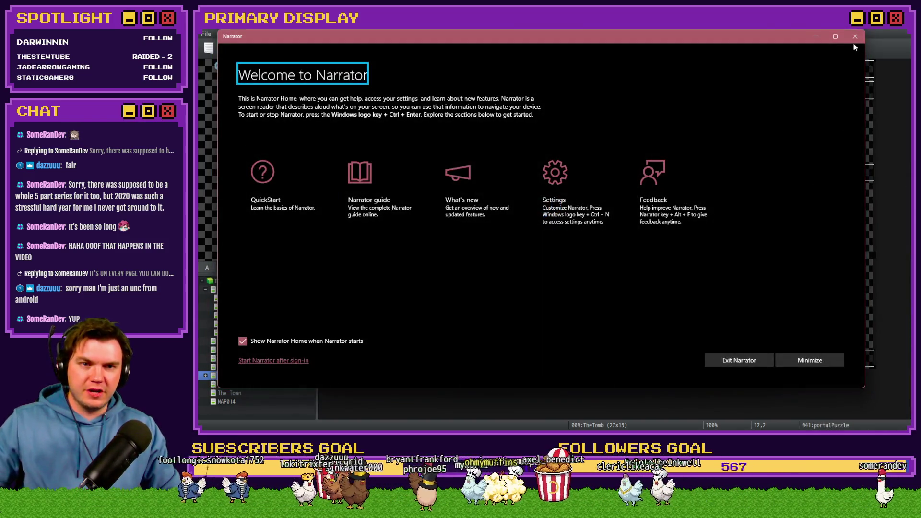
{"action": "left_click", "coordinate": [855, 37]}
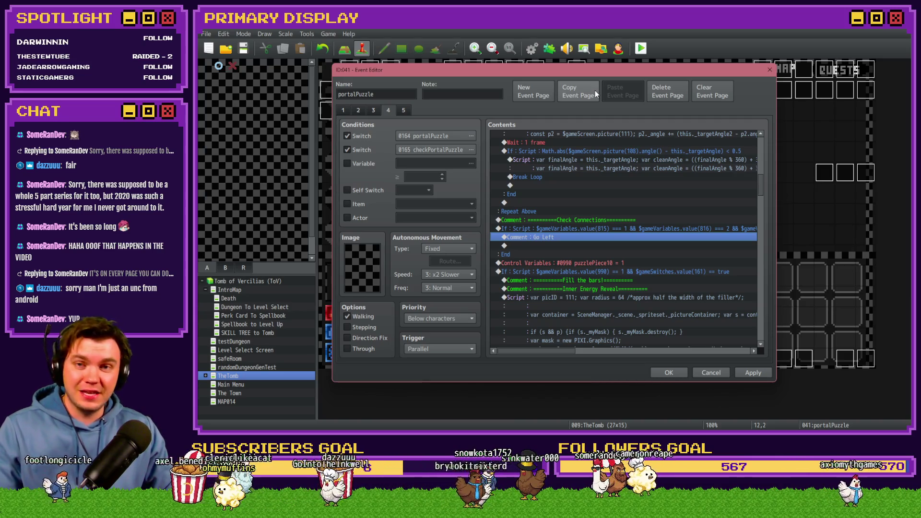
{"action": "left_click", "coordinate": [570, 230]}
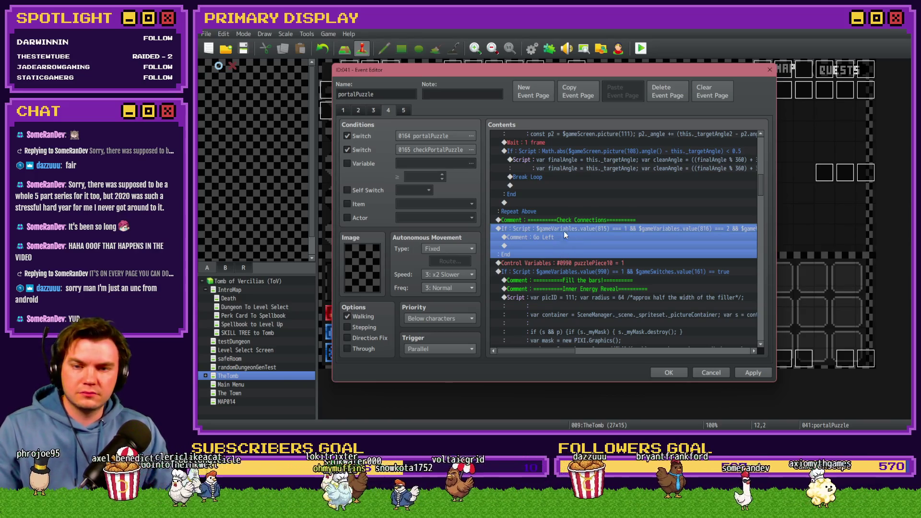
Add a red Flash Screen (255,0,0,170) for 60 frames after the Go Left comment
{"action": "left_click", "coordinate": [565, 238]}
{"action": "double_click", "coordinate": [566, 246]}
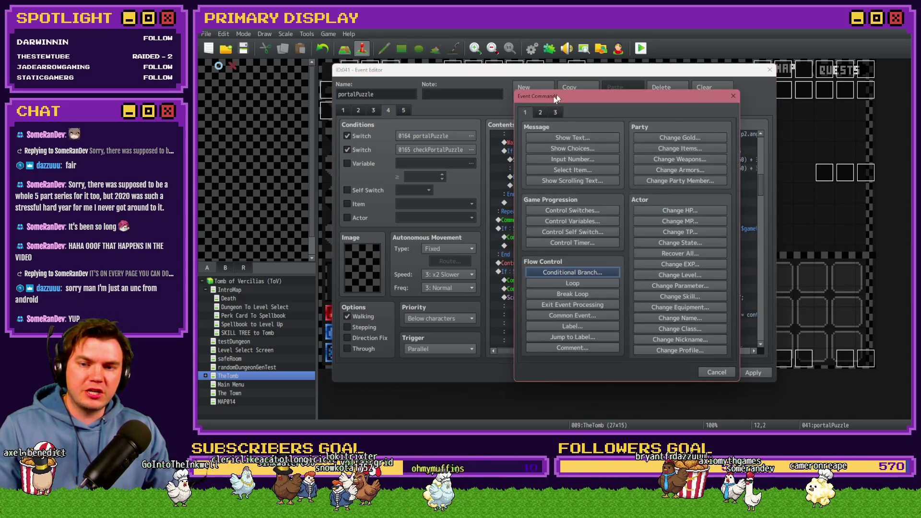
{"action": "left_click", "coordinate": [538, 111]}
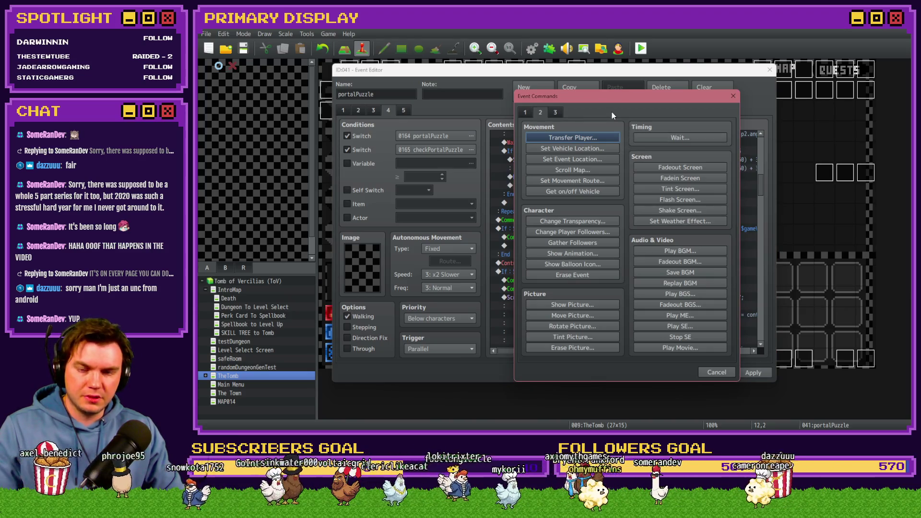
{"action": "left_click", "coordinate": [677, 199]}
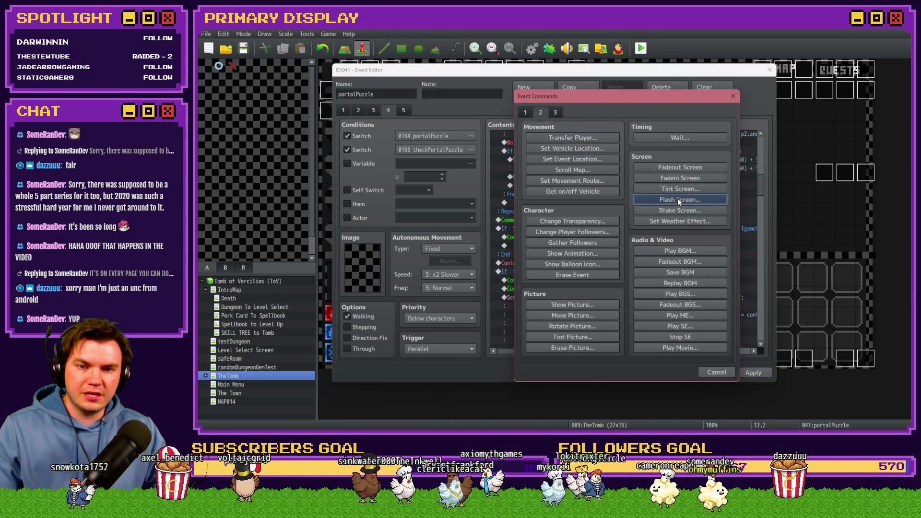
{"action": "left_click", "coordinate": [615, 222]}
{"action": "left_click_drag", "start_coordinate": [634, 227], "coordinate": [563, 234]}
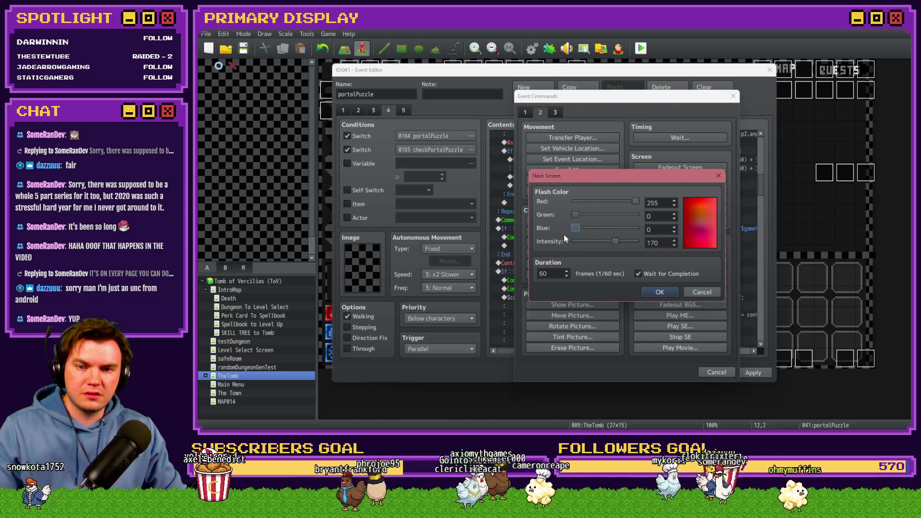
{"action": "left_click", "coordinate": [658, 291]}
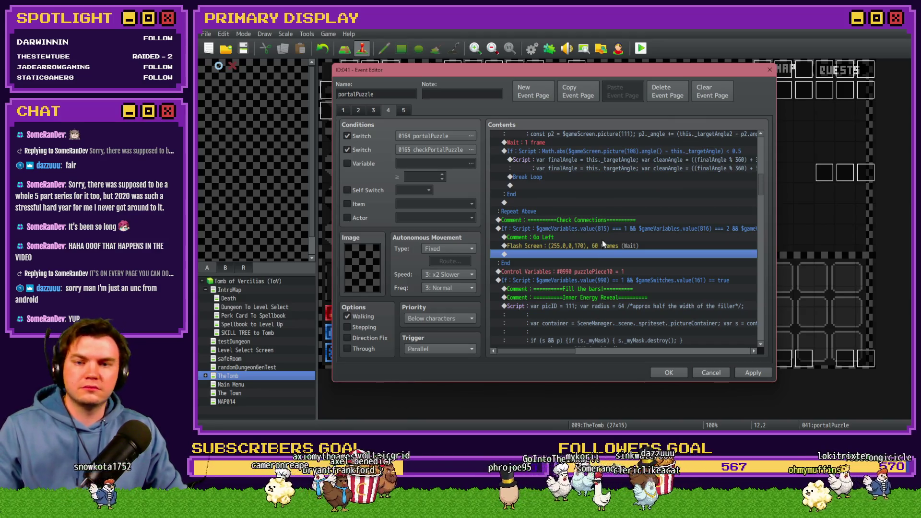
Duplicate the Go Left If block and open the copy's condition
{"action": "left_click", "coordinate": [606, 228]}
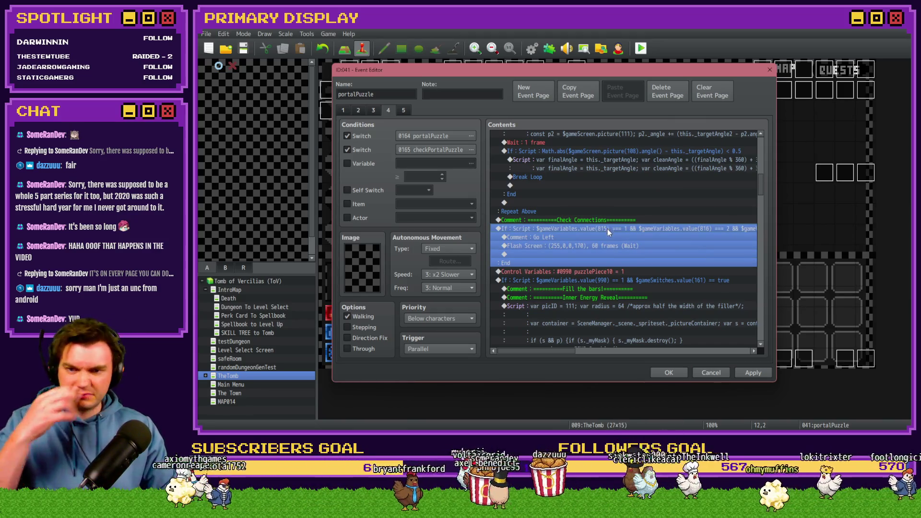
{"action": "key", "text": "ctrl+c"}
{"action": "key", "text": "ctrl+v"}
{"action": "key", "text": "space"}
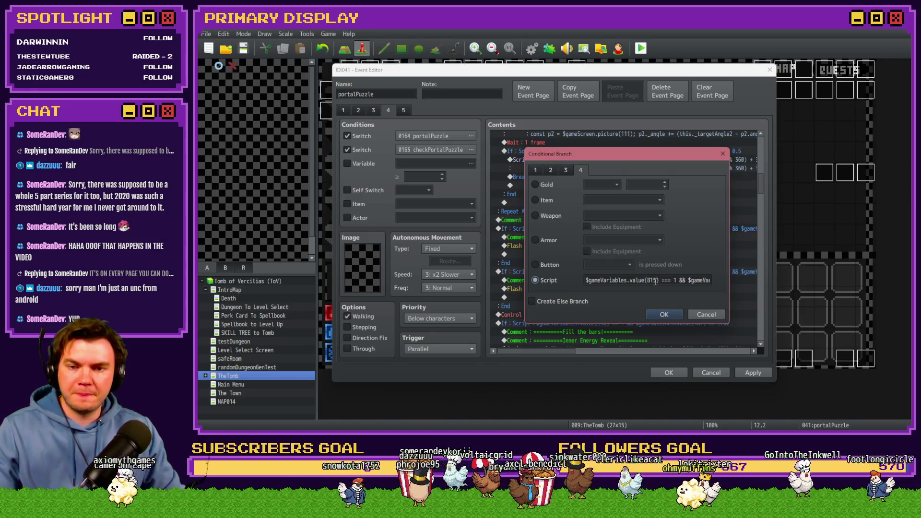
Make the copy a Go Up branch testing 815 === 2 and 816 === 3 with a green flash
{"action": "left_click", "coordinate": [675, 280]}
{"action": "left_click", "coordinate": [675, 280]}
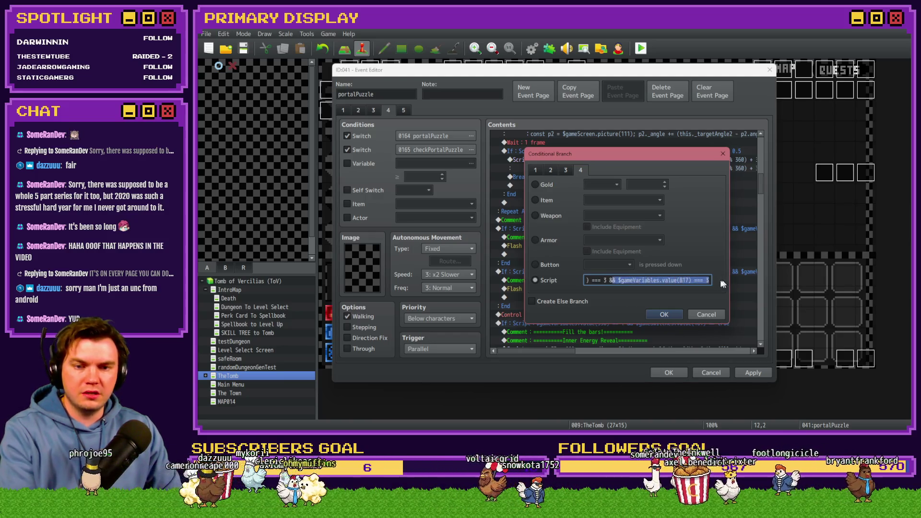
{"action": "left_click", "coordinate": [664, 314]}
{"action": "double_click", "coordinate": [620, 280]}
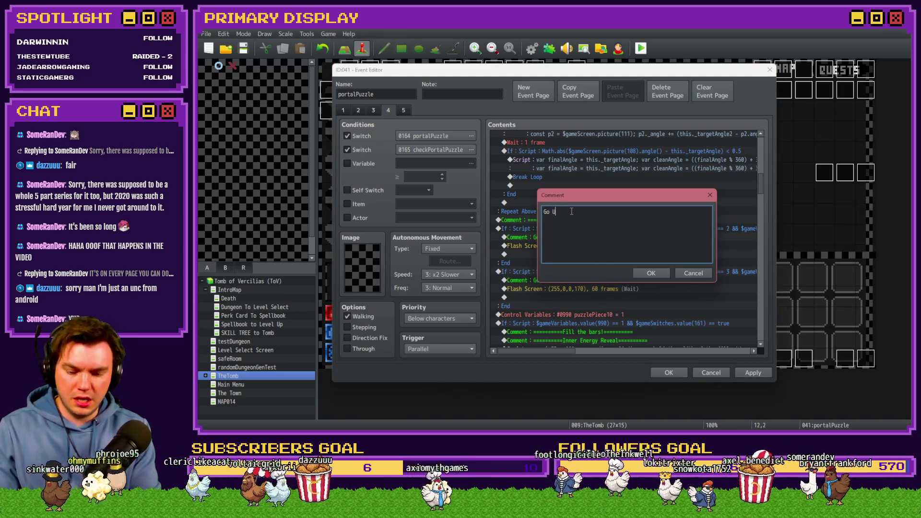
{"action": "type", "text": "p"}
{"action": "key", "text": "Return"}
{"action": "left_click", "coordinate": [622, 290]}
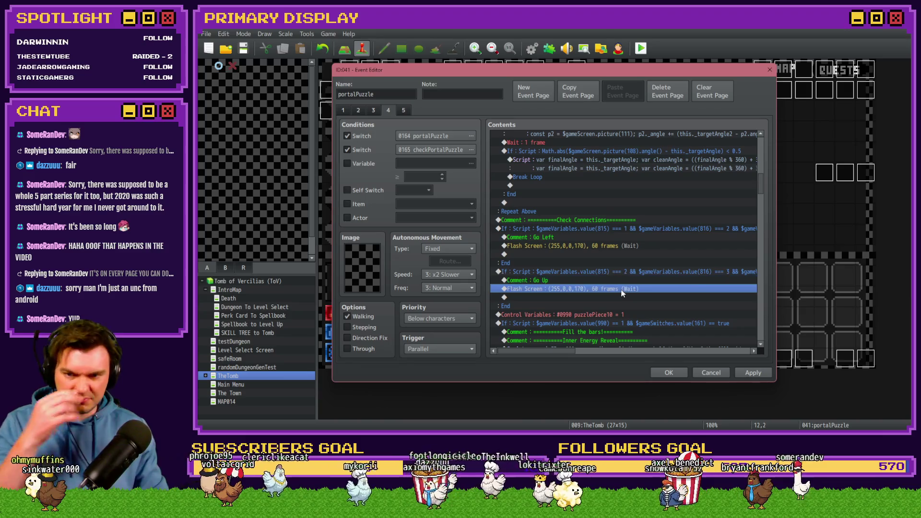
{"action": "double_click", "coordinate": [622, 290]}
{"action": "mouse_move", "coordinate": [577, 215]}
{"action": "left_mouse_down"}
{"action": "mouse_move", "coordinate": [639, 215]}
{"action": "mouse_move", "coordinate": [575, 202]}
{"action": "left_mouse_up"}
{"action": "left_click", "coordinate": [658, 293]}
Duplicate the Go Up block and change the copy's condition to test 815 === 3
{"action": "left_click", "coordinate": [552, 272]}
{"action": "key", "text": "ctrl+c"}
{"action": "key", "text": "ctrl+v"}
{"action": "double_click", "coordinate": [634, 271]}
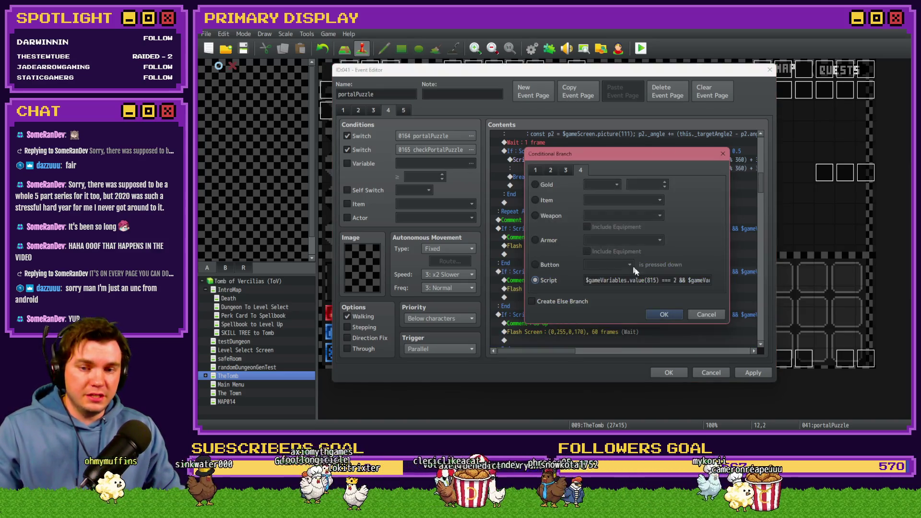
{"action": "double_click", "coordinate": [674, 280]}
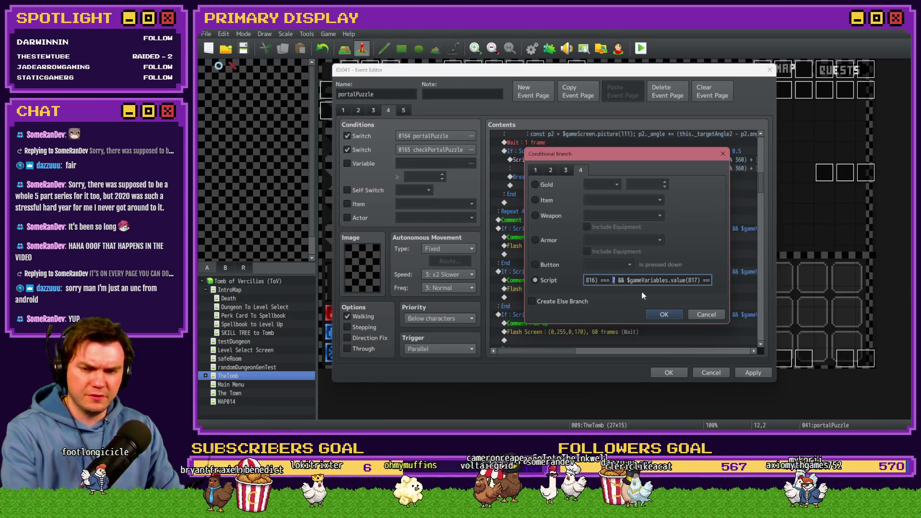
{"action": "double_click", "coordinate": [707, 280]}
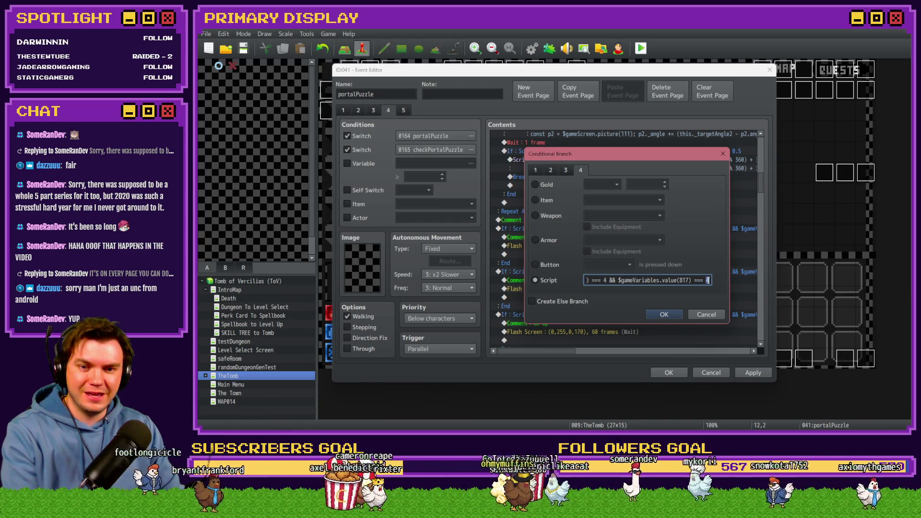
{"action": "left_click", "coordinate": [658, 315]}
Rename the third branch's comment to Go Right and set its flash to blue (0,51,255,170)
{"action": "scroll", "coordinate": [649, 311], "scroll_direction": "down", "scroll_amount": 2}
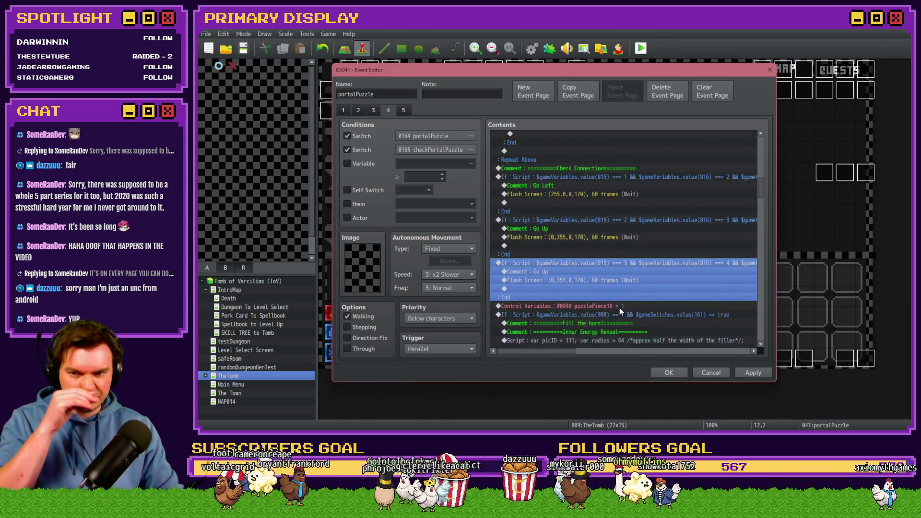
{"action": "double_click", "coordinate": [586, 271]}
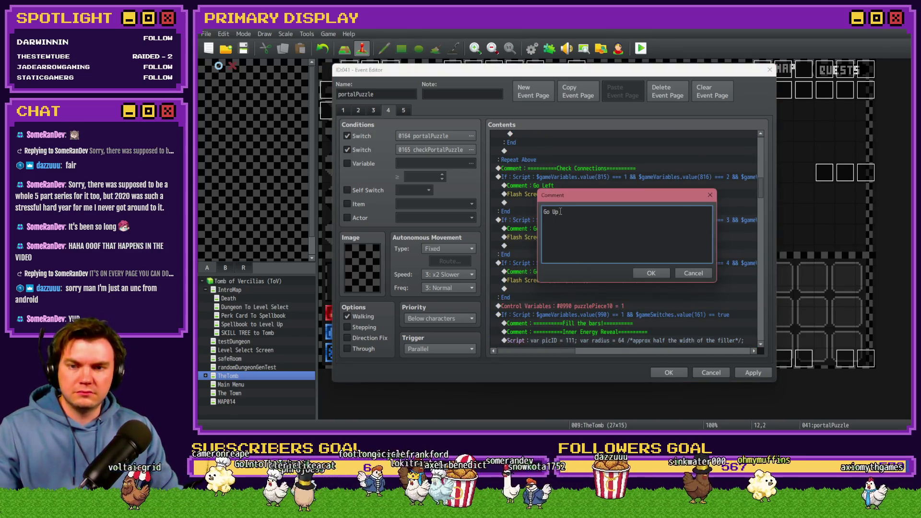
{"action": "key", "text": "ctrl+Return"}
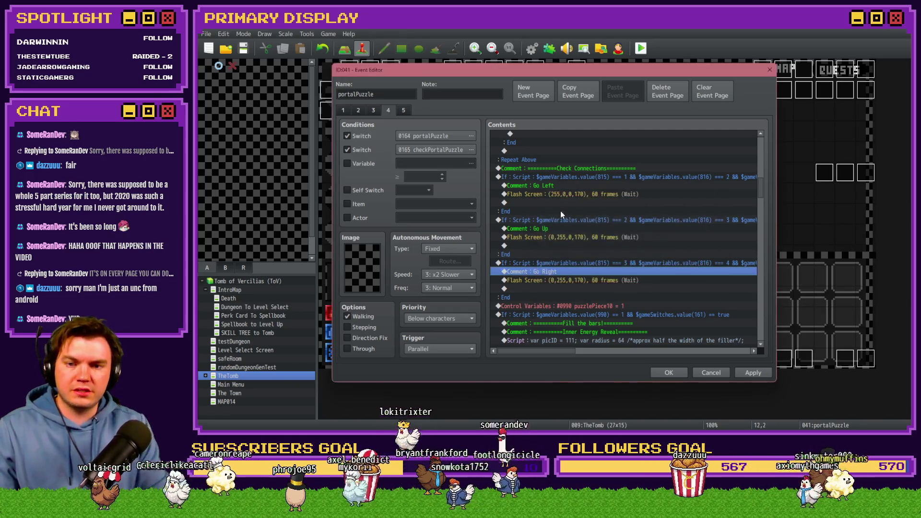
{"action": "key", "text": "Down"}
{"action": "key", "text": "Return"}
{"action": "mouse_move", "coordinate": [578, 229]}
{"action": "left_mouse_down"}
{"action": "mouse_move", "coordinate": [639, 229]}
{"action": "mouse_move", "coordinate": [566, 215]}
{"action": "left_mouse_up"}
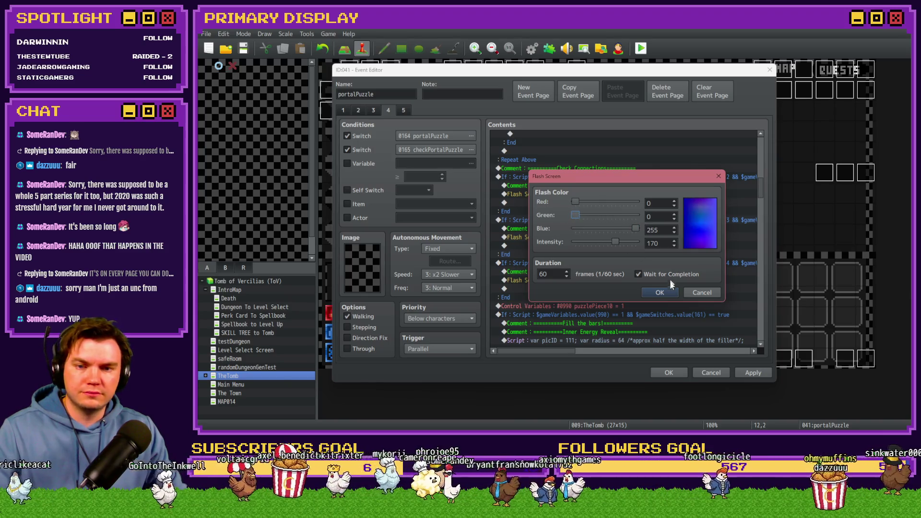
{"action": "left_click", "coordinate": [586, 215]}
{"action": "left_click", "coordinate": [660, 293]}
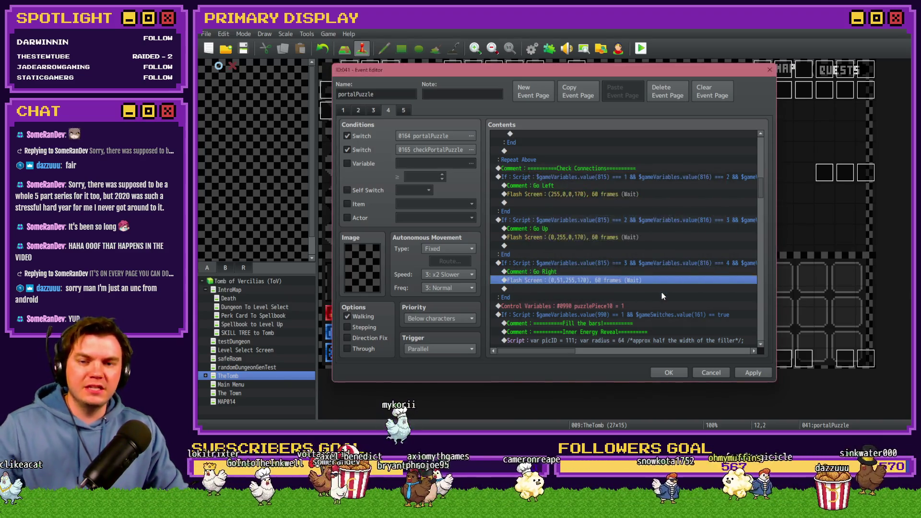
Delete the puzzlePiece10 = 1 Control Variables line, then apply and close the event
{"action": "left_click", "coordinate": [618, 307]}
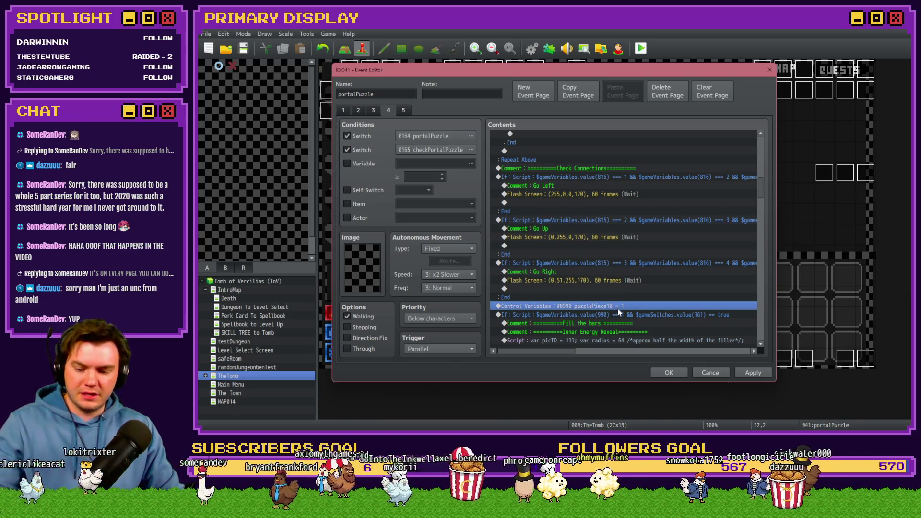
{"action": "left_click_drag", "start_coordinate": [620, 307], "coordinate": [624, 343]}
{"action": "left_click", "coordinate": [734, 373]}
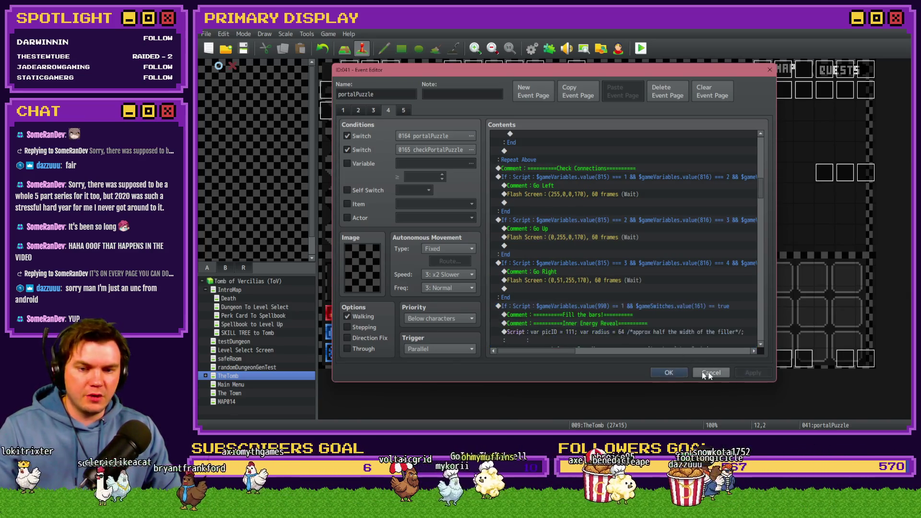
{"action": "left_click", "coordinate": [669, 373]}
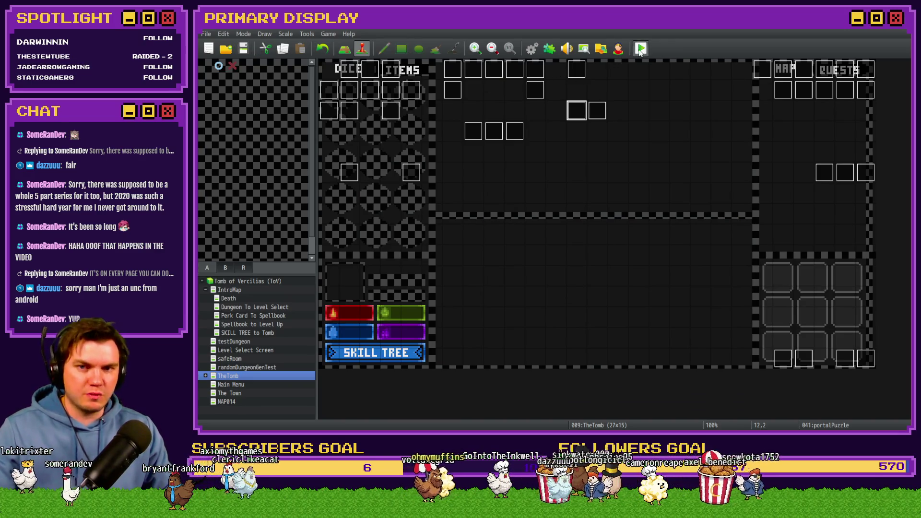
Start a playtest and choose Mathra's Ale Soaked Gauntlet perk card
{"action": "key", "text": "ctrl+r"}
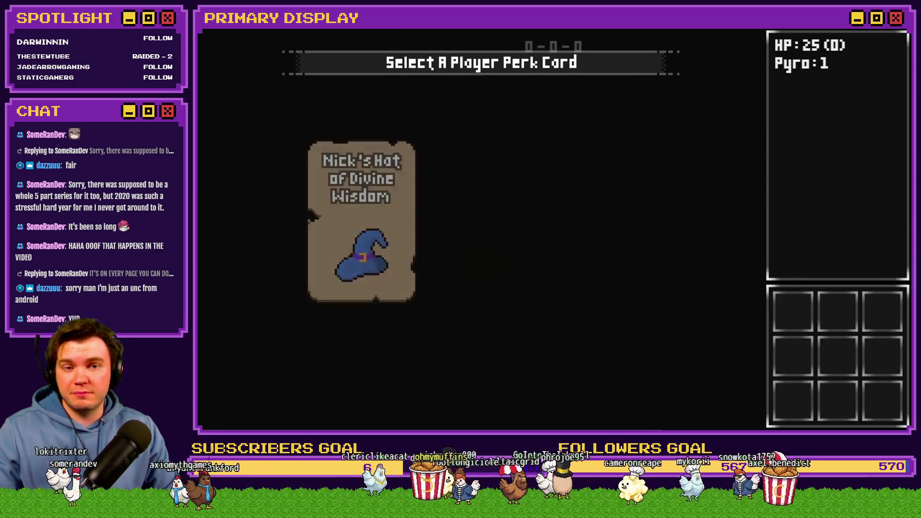
{"action": "mouse_move", "coordinate": [582, 146]}
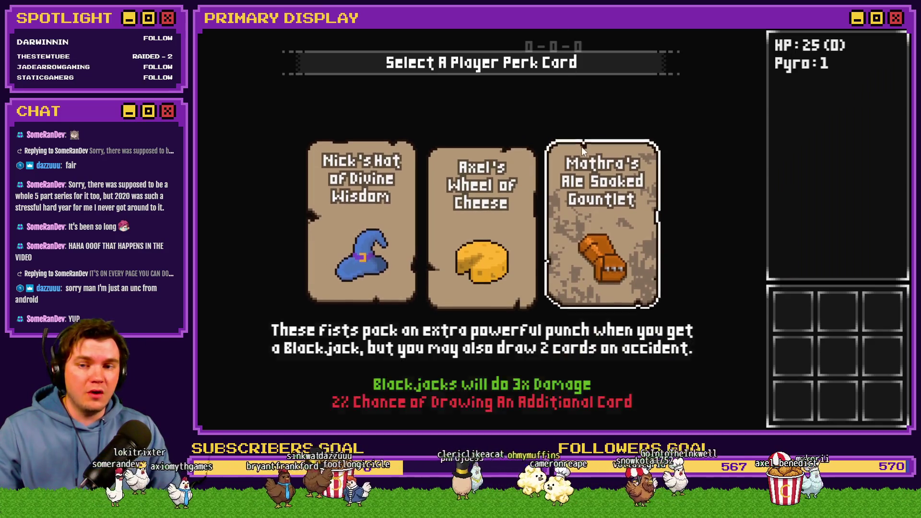
{"action": "left_click", "coordinate": [602, 213]}
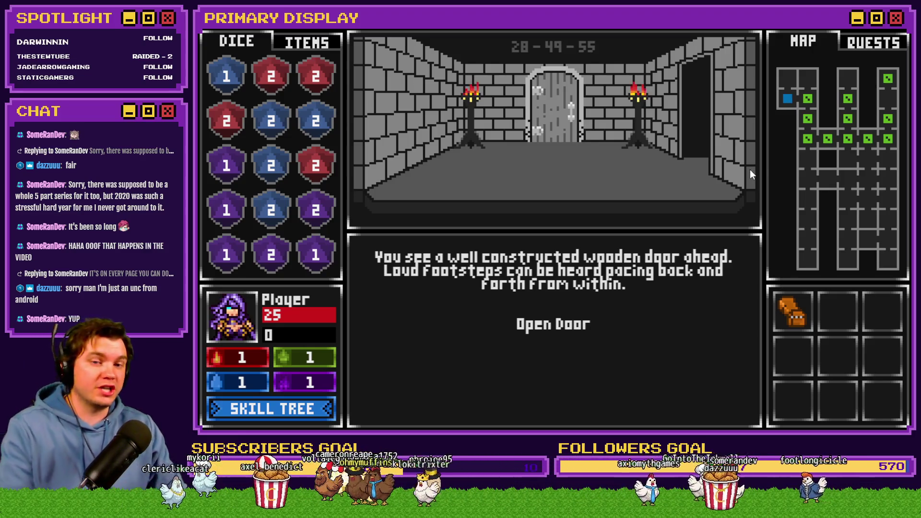
Walk to the orb room and store the Void Stone in an empty Items slot
{"action": "key", "text": "w"}
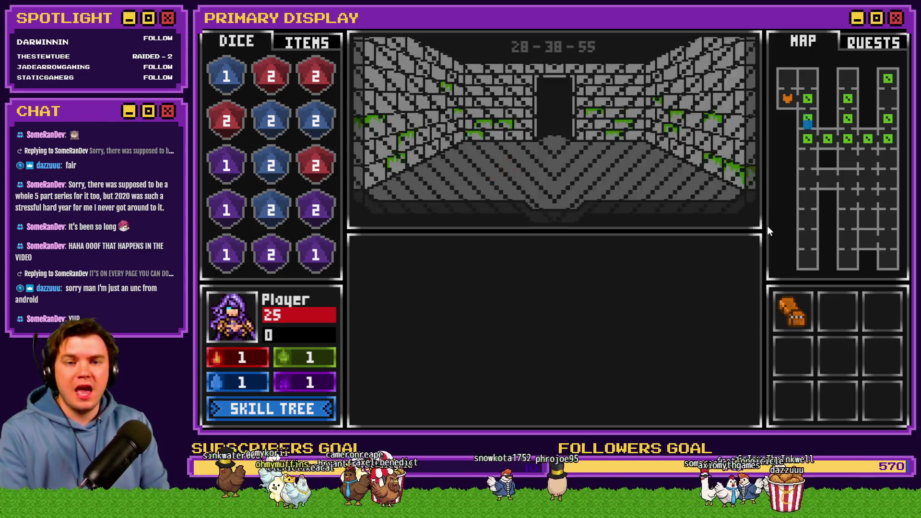
{"action": "key", "text": "w"}
{"action": "key", "text": "w"}
{"action": "key", "text": "w"}
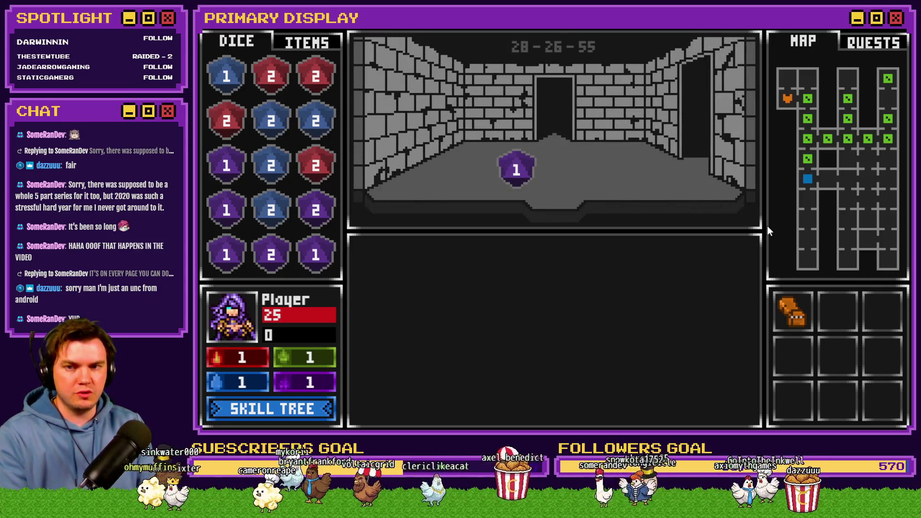
{"action": "key", "text": "d"}
{"action": "key", "text": "d"}
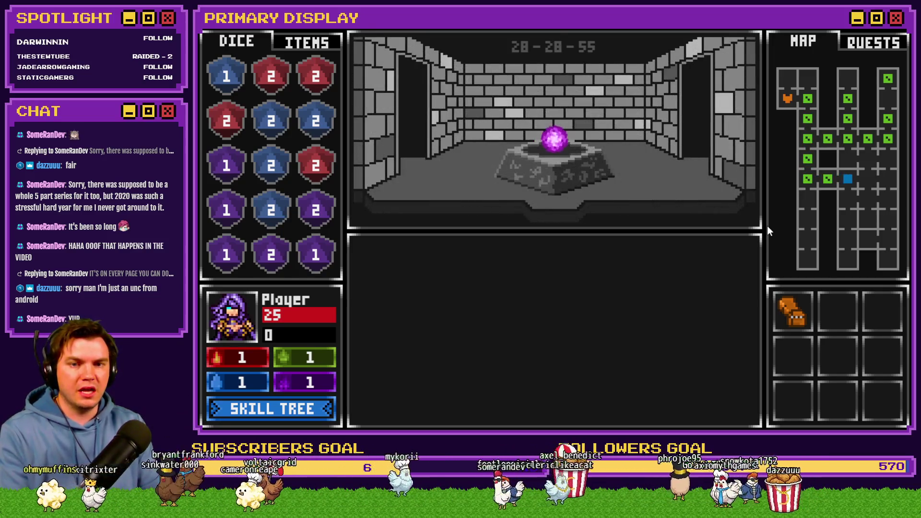
{"action": "left_click", "coordinate": [555, 139]}
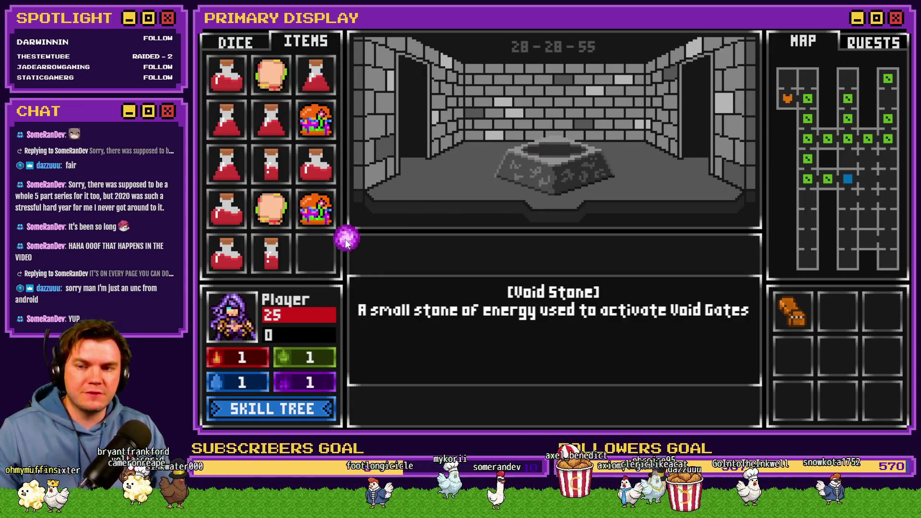
{"action": "left_click", "coordinate": [317, 251]}
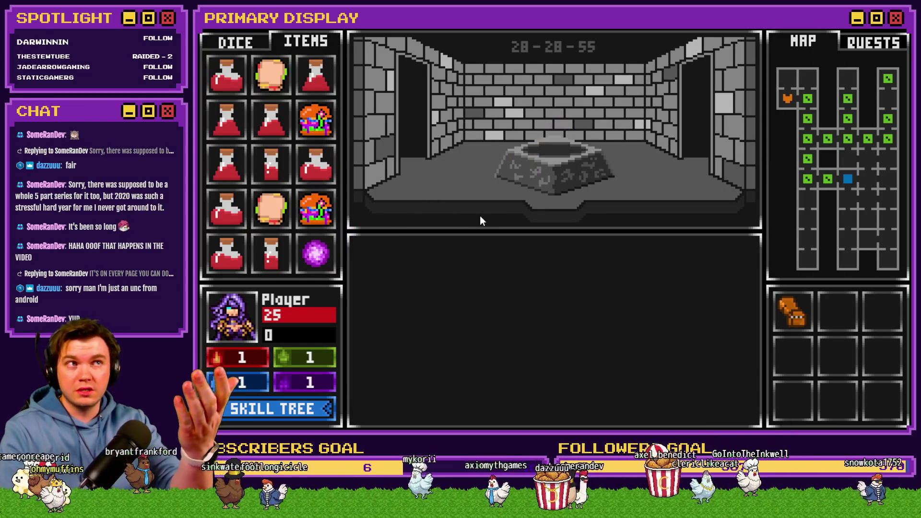
Return to the door, open it, and play Danathar's card battle with Hit, Stand, Evens
{"action": "key", "text": "a"}
{"action": "key", "text": "a"}
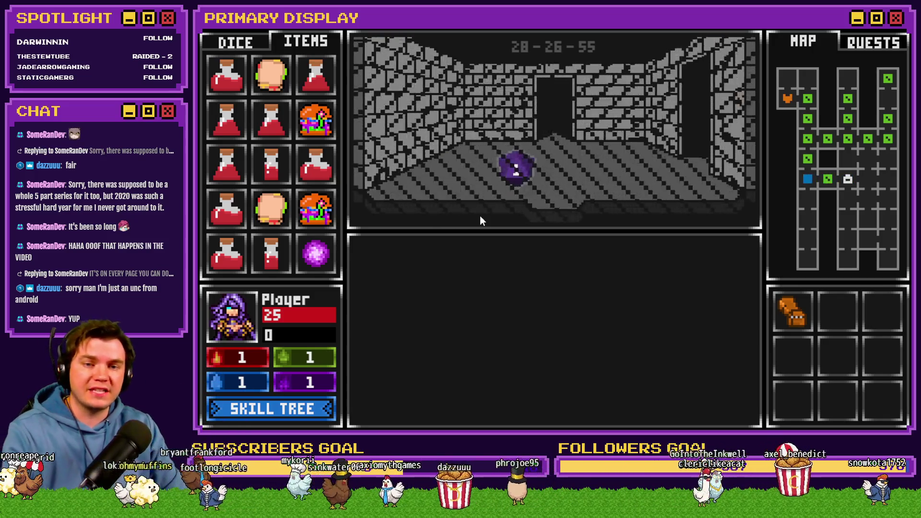
{"action": "key", "text": "w"}
{"action": "key", "text": "w"}
{"action": "key", "text": "w"}
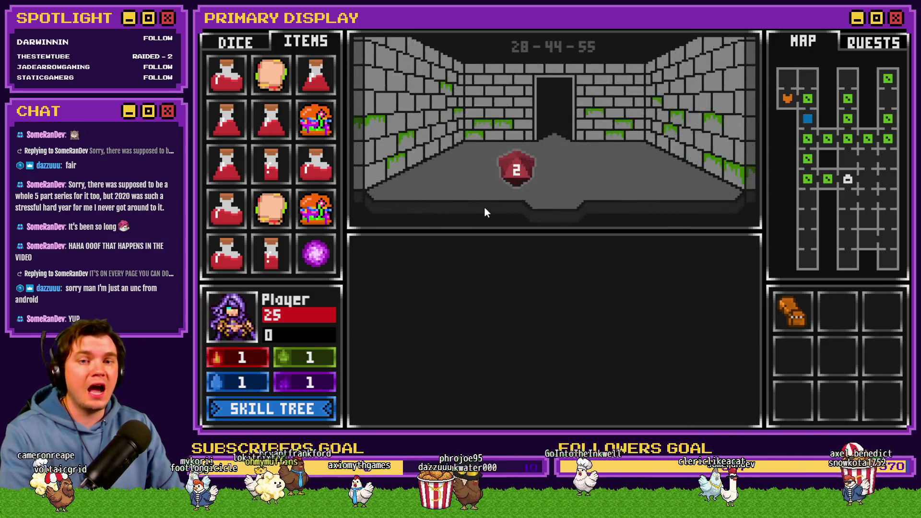
{"action": "key", "text": "w"}
{"action": "key", "text": "w"}
{"action": "left_click", "coordinate": [553, 322]}
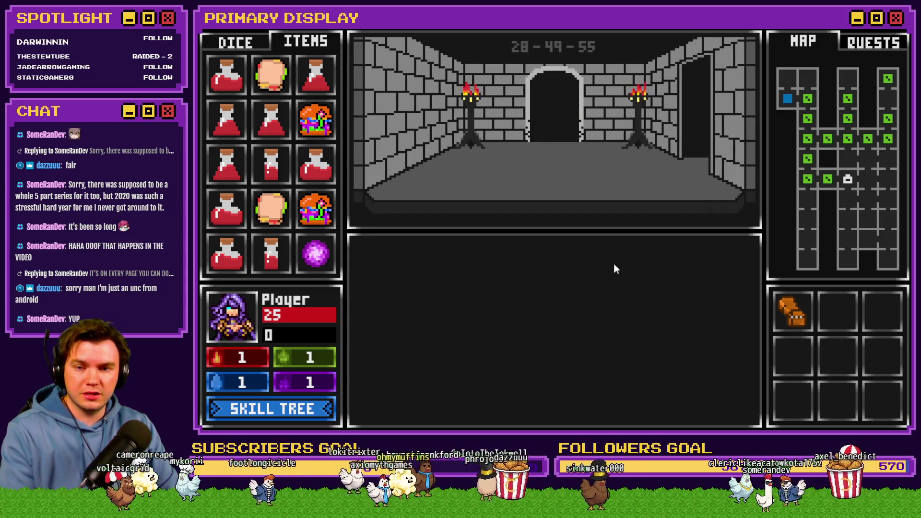
{"action": "key", "text": "w"}
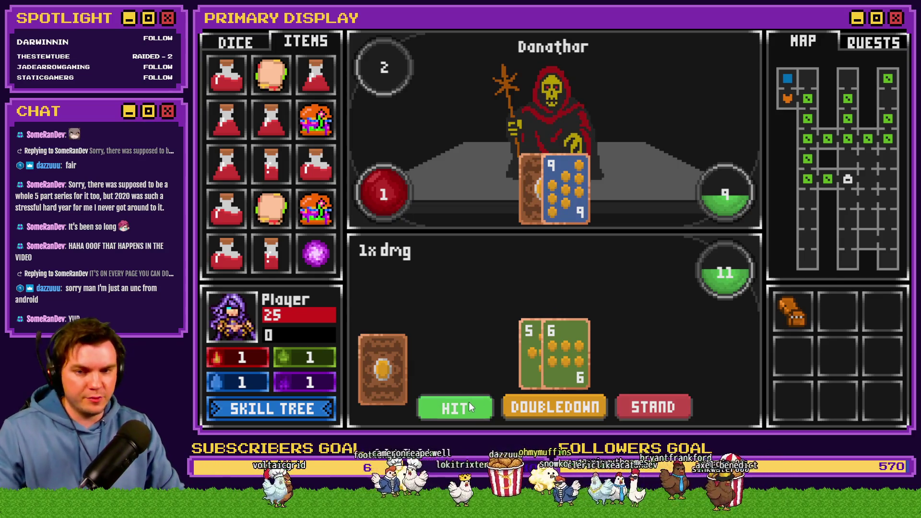
{"action": "left_click", "coordinate": [468, 402]}
{"action": "left_click", "coordinate": [671, 402]}
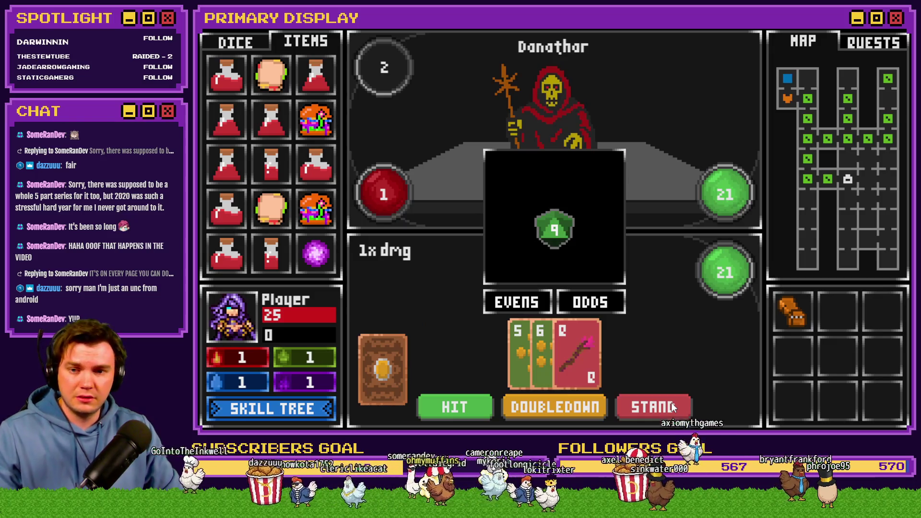
{"action": "left_click", "coordinate": [523, 309]}
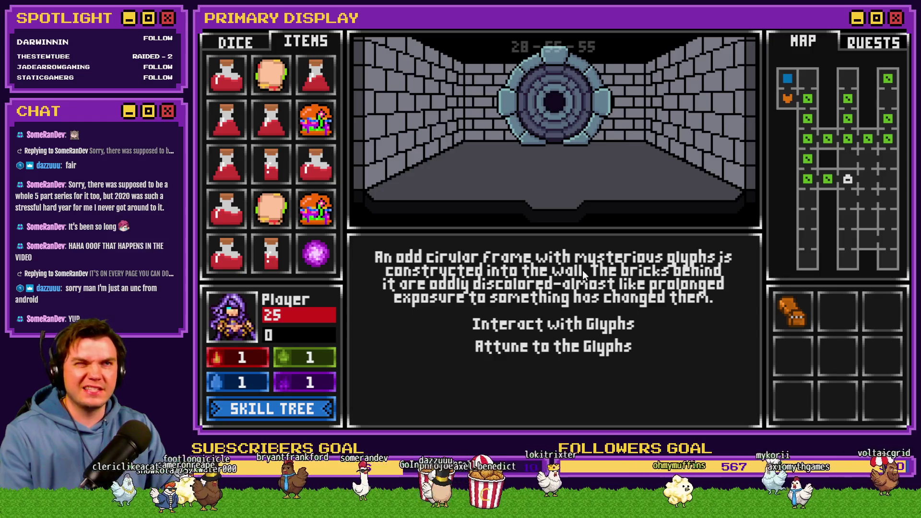
Interact with the glyphs, set the Void Stone in the portal centre, and turn the maze rings
{"action": "left_click", "coordinate": [580, 321]}
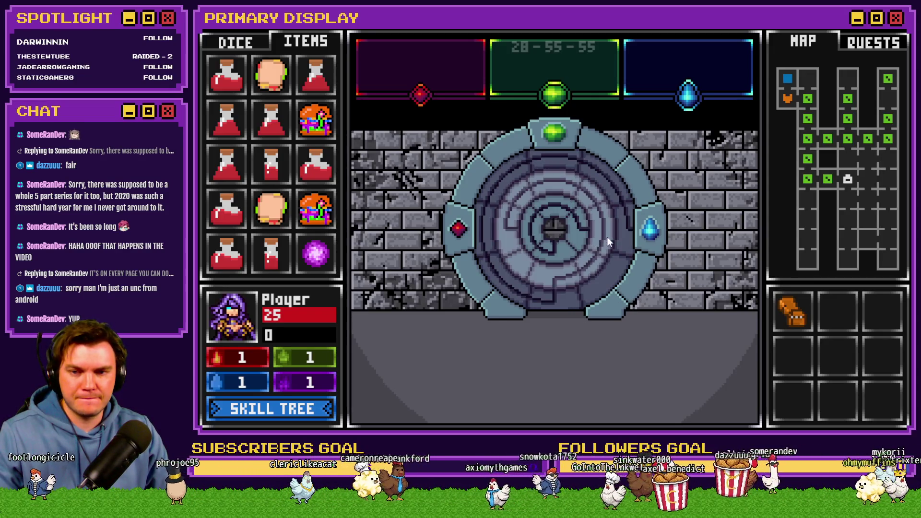
{"action": "mouse_move", "coordinate": [561, 238]}
{"action": "left_mouse_down"}
{"action": "mouse_move", "coordinate": [568, 246]}
{"action": "mouse_move", "coordinate": [521, 236]}
{"action": "left_mouse_up"}
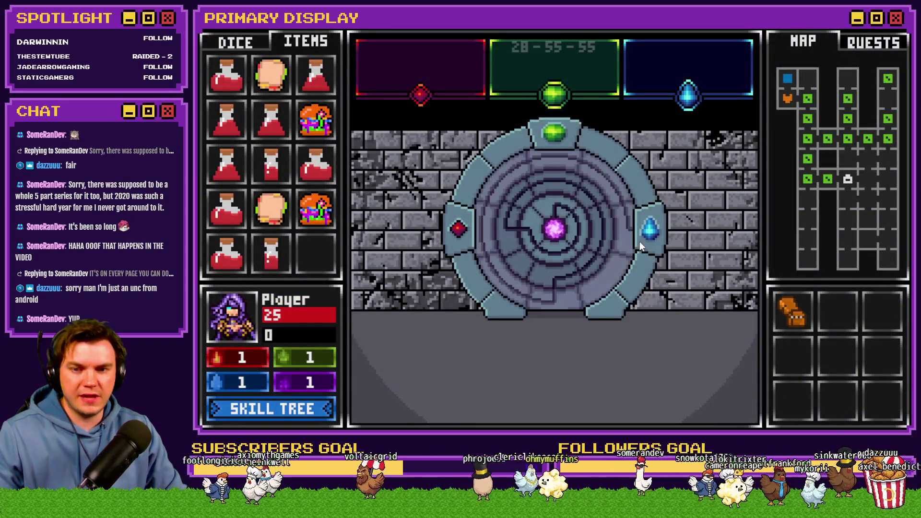
{"action": "mouse_move", "coordinate": [630, 232]}
{"action": "left_mouse_down"}
{"action": "mouse_move", "coordinate": [582, 293]}
{"action": "mouse_move", "coordinate": [556, 303]}
{"action": "left_mouse_up"}
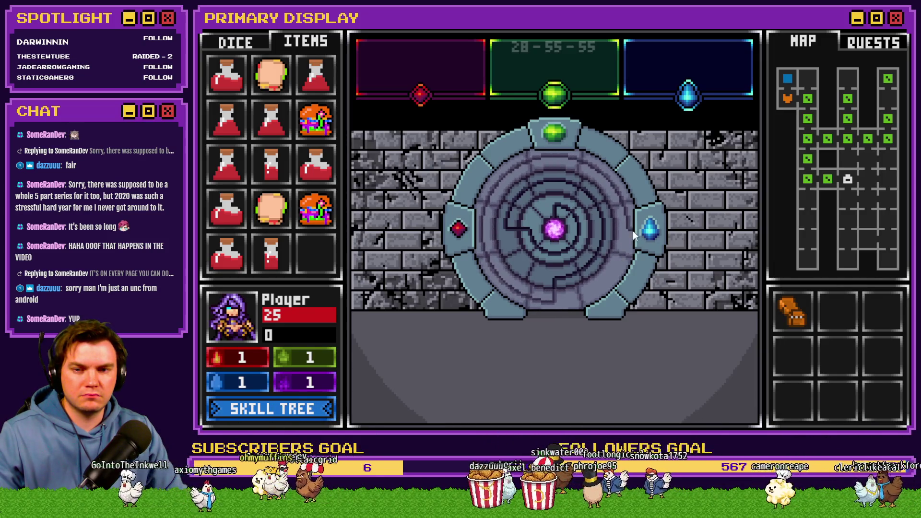
{"action": "left_click", "coordinate": [581, 300]}
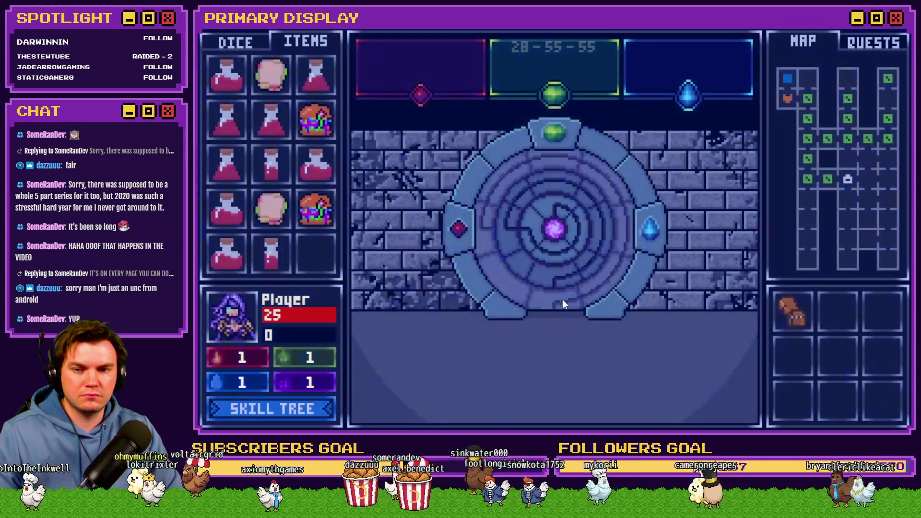
{"action": "left_click", "coordinate": [588, 294]}
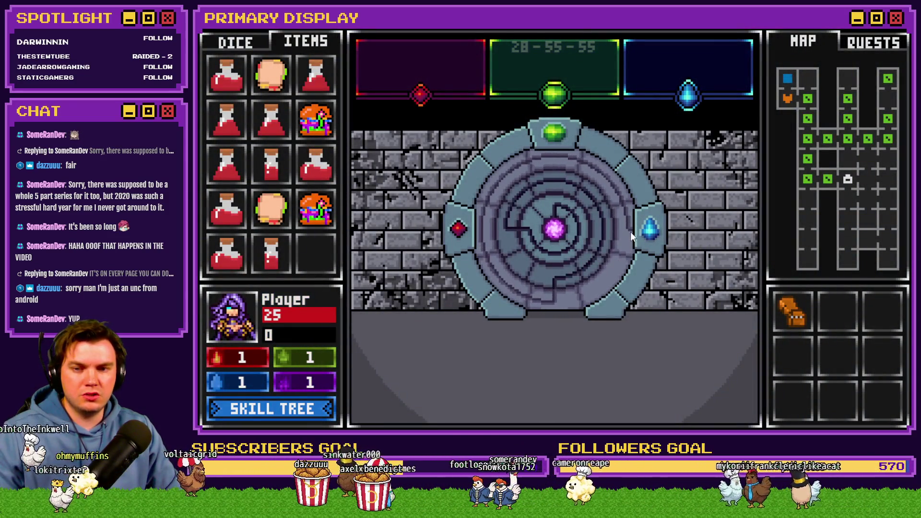
{"action": "left_click", "coordinate": [586, 171]}
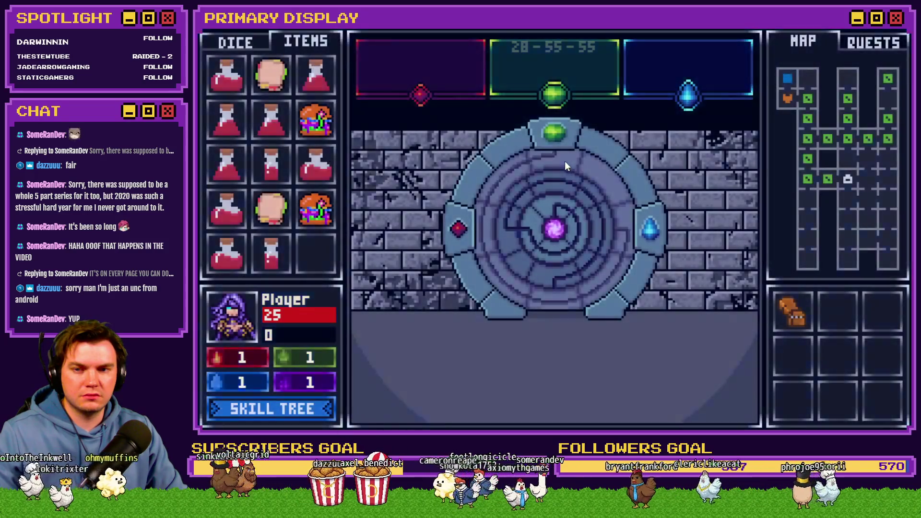
{"action": "left_click", "coordinate": [546, 159]}
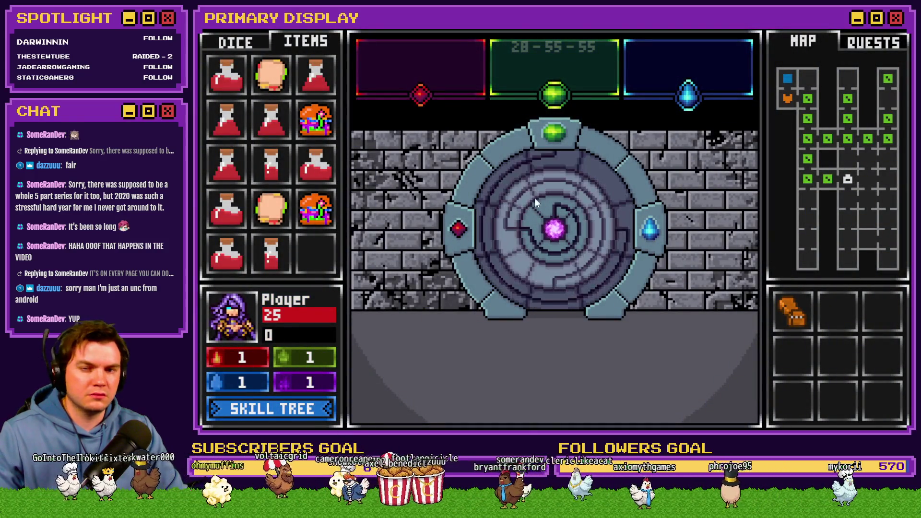
Turn the rings into the solved alignment, test other arrangements, then close the playtest
{"action": "left_click", "coordinate": [561, 277]}
{"action": "left_click", "coordinate": [539, 181]}
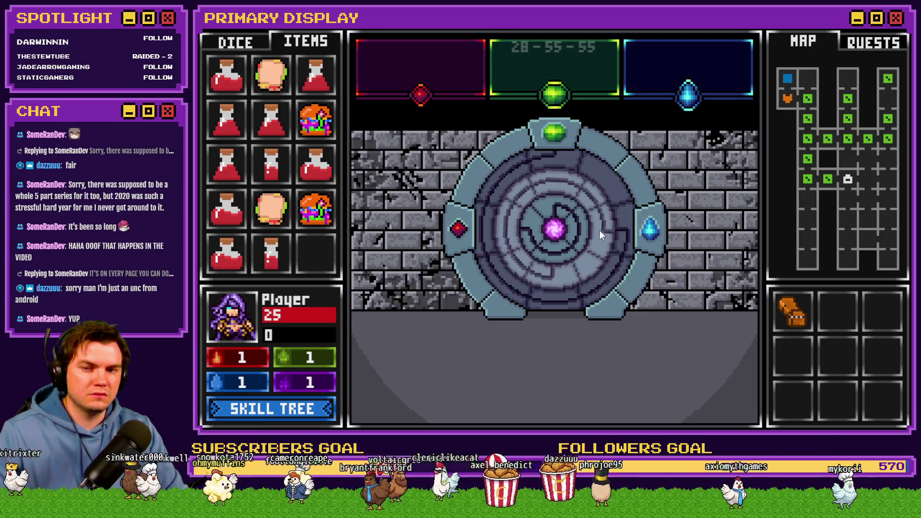
{"action": "left_click", "coordinate": [565, 255]}
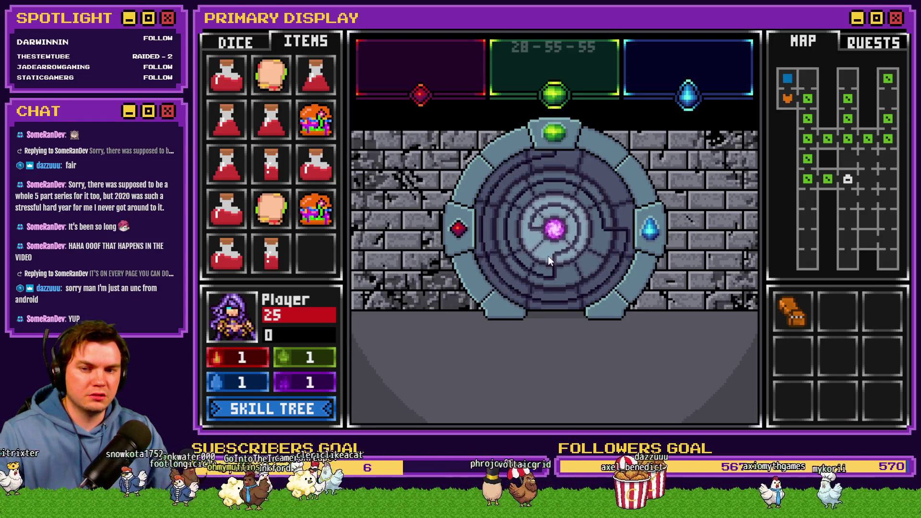
{"action": "left_click", "coordinate": [548, 255]}
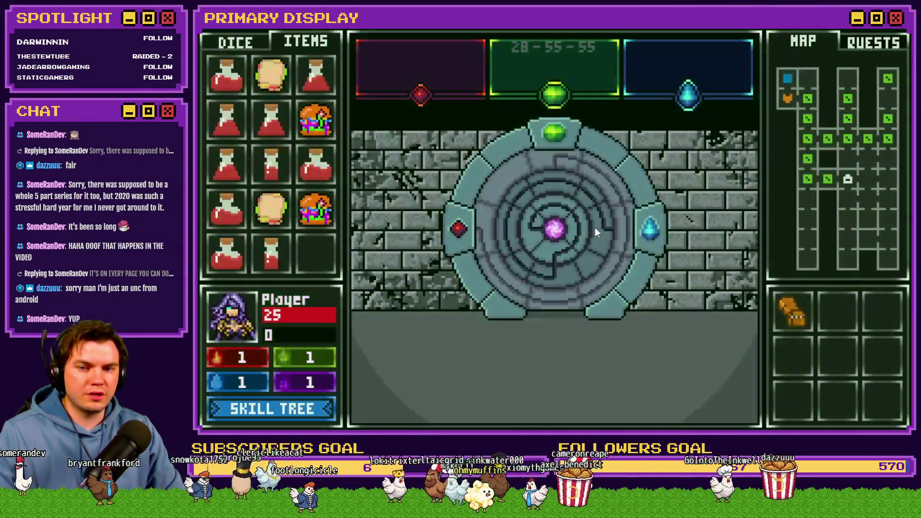
{"action": "left_click", "coordinate": [559, 174]}
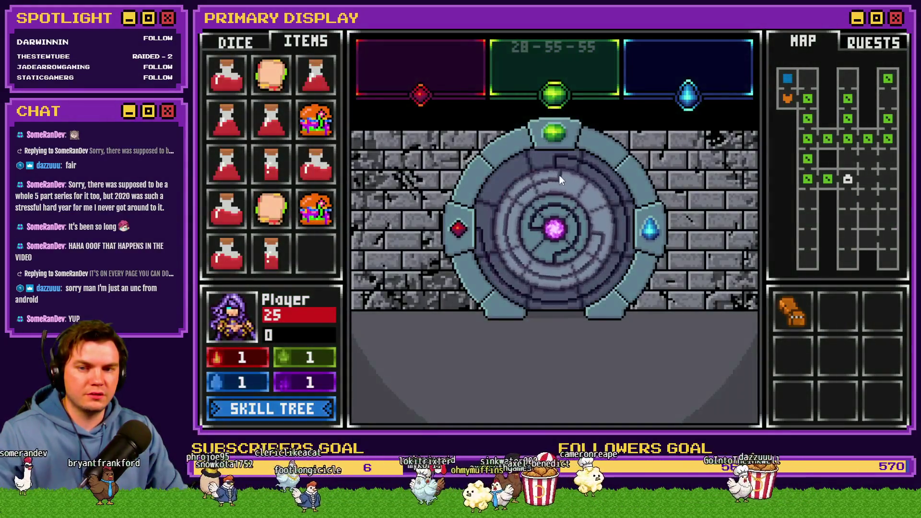
{"action": "left_click", "coordinate": [574, 231]}
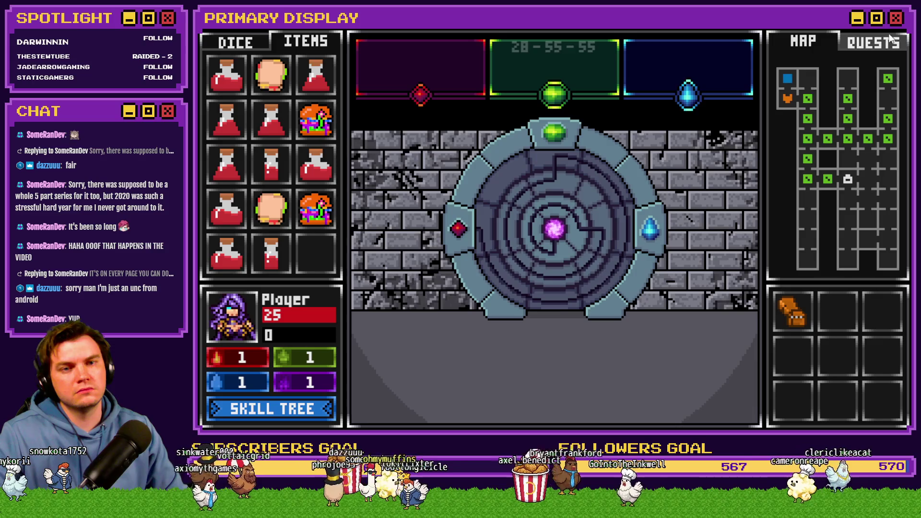
{"action": "key", "text": "alt+F4"}
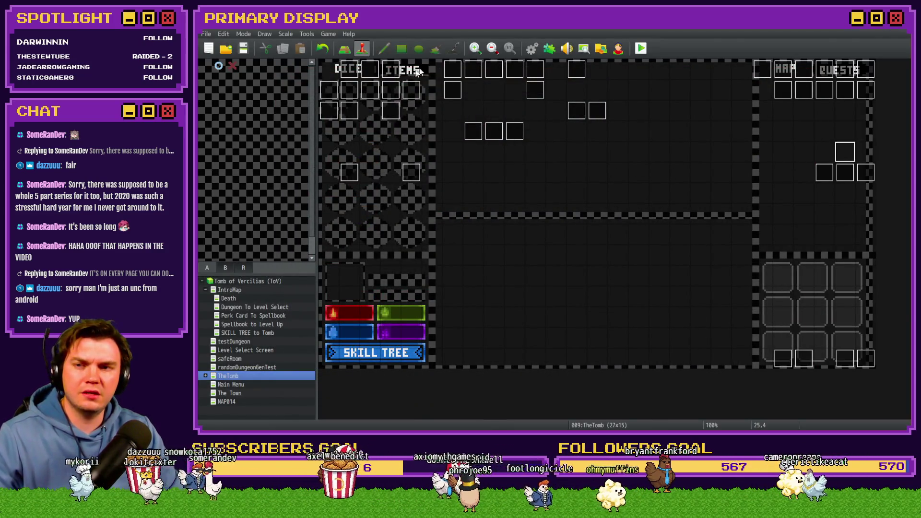
Open the portalPuzzle event and scroll through its fourth page's command list
{"action": "double_click", "coordinate": [577, 118]}
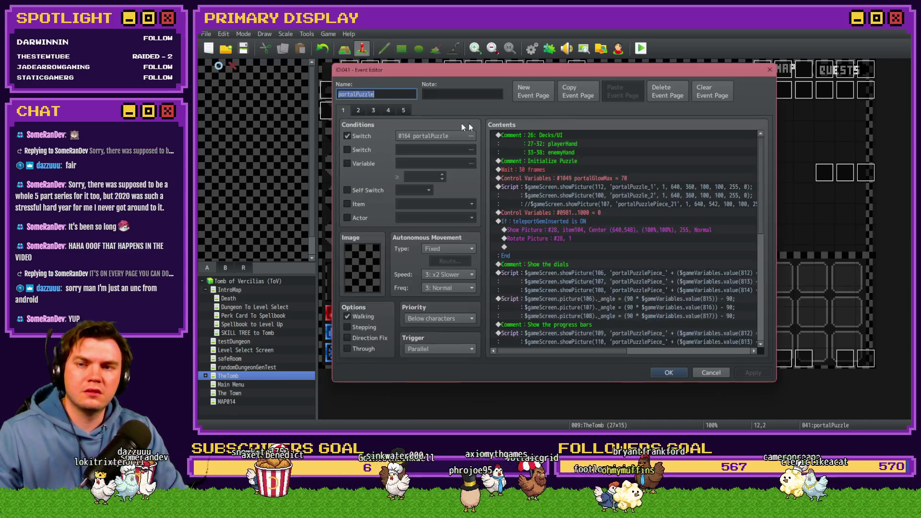
{"action": "left_click", "coordinate": [356, 110]}
{"action": "left_click", "coordinate": [379, 112]}
{"action": "left_click", "coordinate": [386, 110]}
{"action": "scroll", "coordinate": [595, 234], "scroll_direction": "down", "scroll_amount": 3}
{"action": "scroll", "coordinate": [596, 238], "scroll_direction": "down", "scroll_amount": 2}
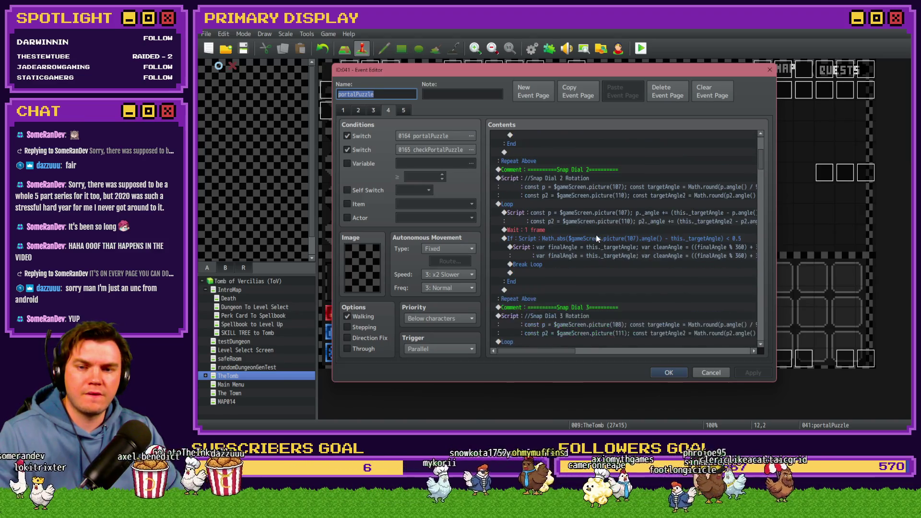
{"action": "scroll", "coordinate": [596, 239], "scroll_direction": "down", "scroll_amount": 10}
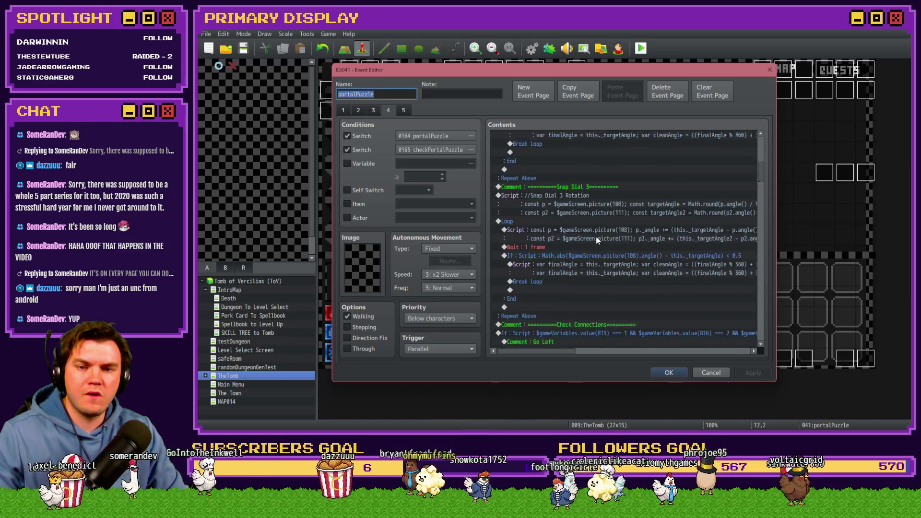
{"action": "scroll", "coordinate": [600, 243], "scroll_direction": "up", "scroll_amount": 4}
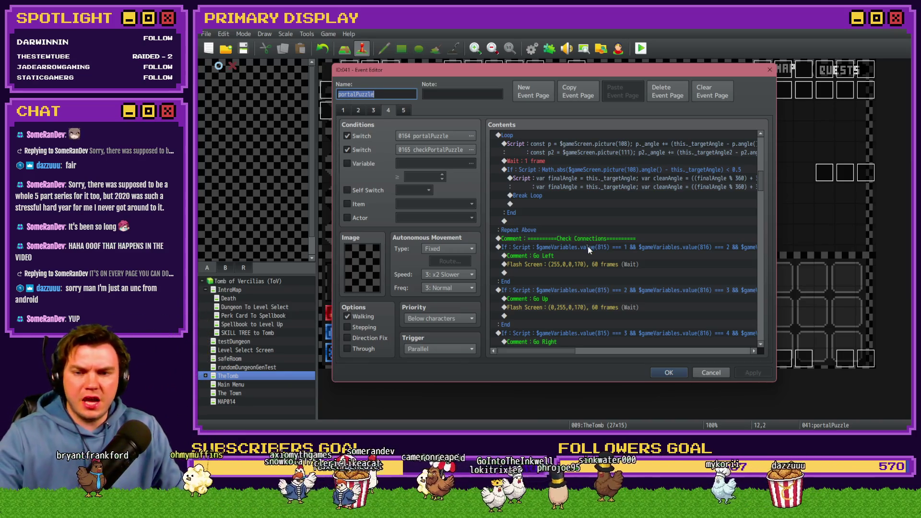
{"action": "scroll", "coordinate": [588, 252], "scroll_direction": "up", "scroll_amount": 2}
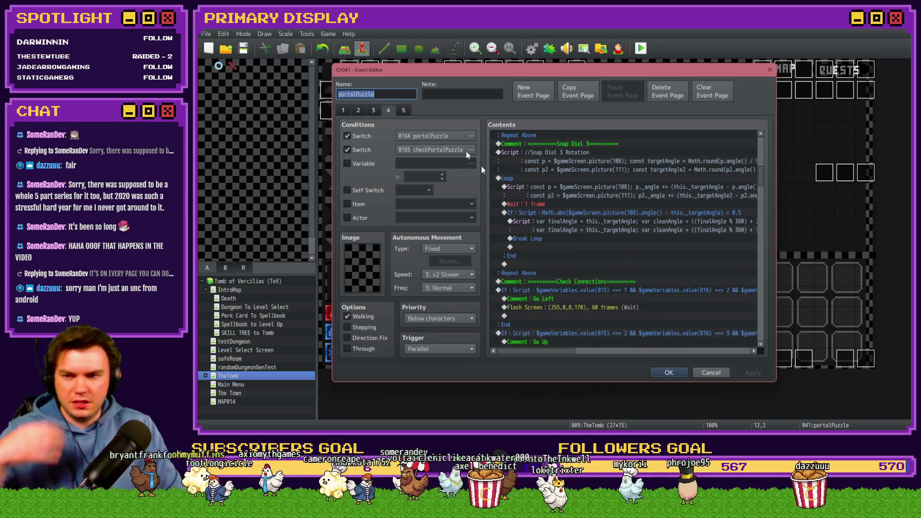
Review portalPuzzle pages 1 and 2, scrolling through each one's contents
{"action": "left_click", "coordinate": [372, 114]}
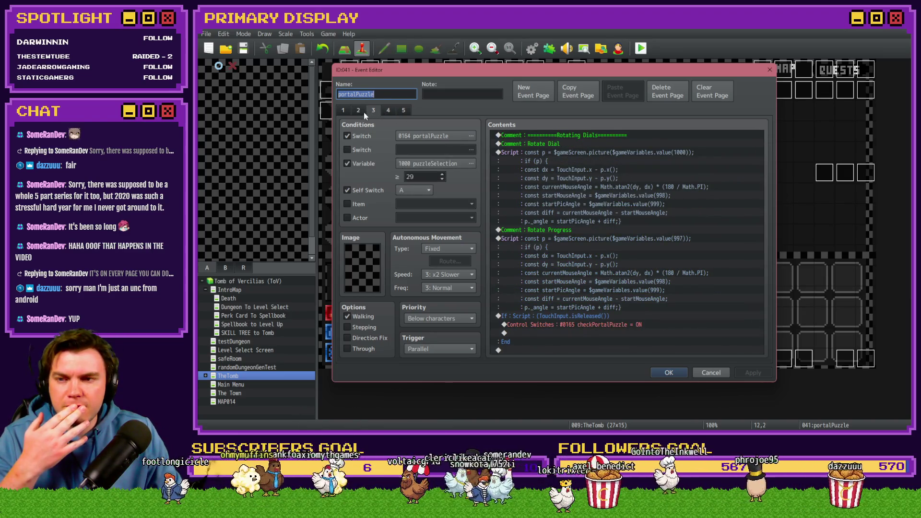
{"action": "left_click", "coordinate": [357, 110]}
{"action": "left_click", "coordinate": [348, 110]}
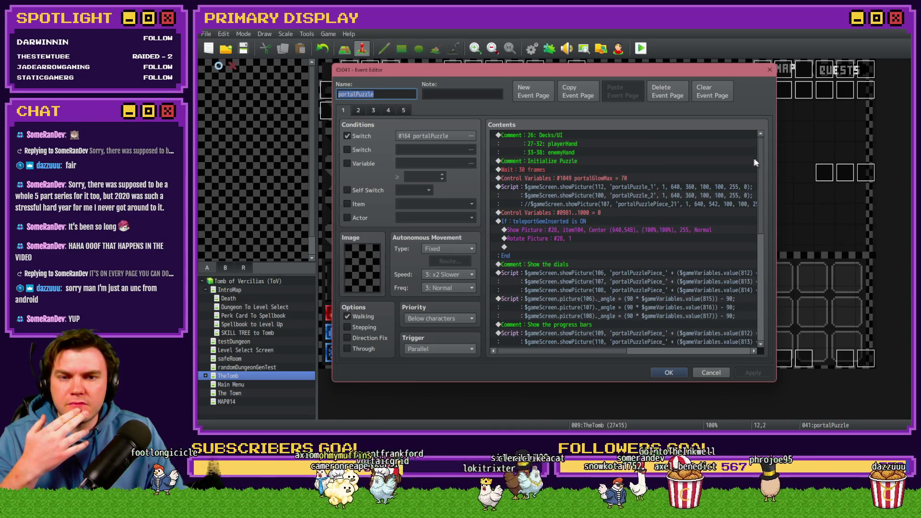
{"action": "scroll", "coordinate": [761, 191], "scroll_direction": "down", "scroll_amount": 5}
{"action": "scroll", "coordinate": [761, 191], "scroll_direction": "down", "scroll_amount": 5}
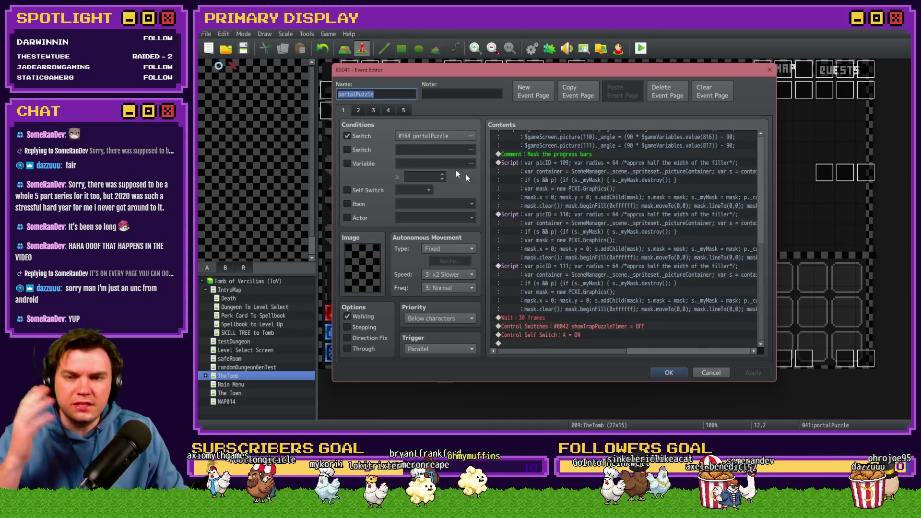
{"action": "left_click", "coordinate": [360, 109]}
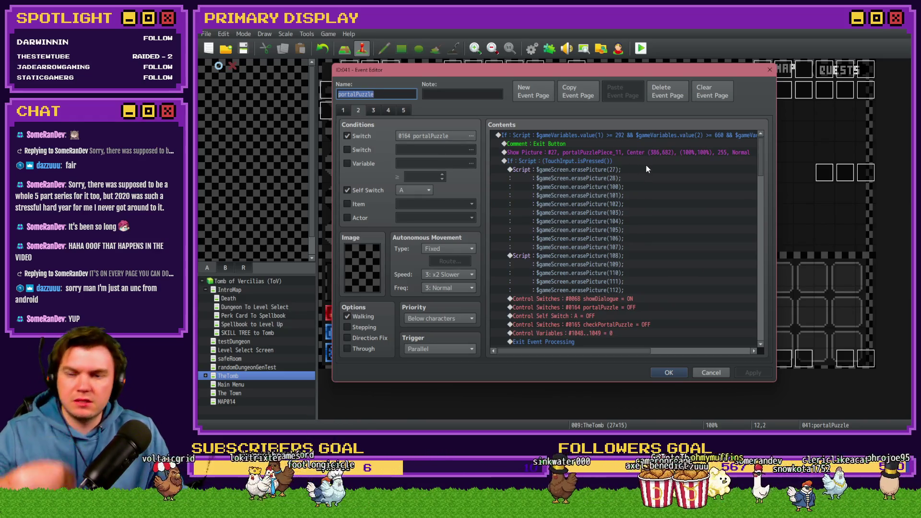
{"action": "scroll", "coordinate": [699, 163], "scroll_direction": "down", "scroll_amount": 8}
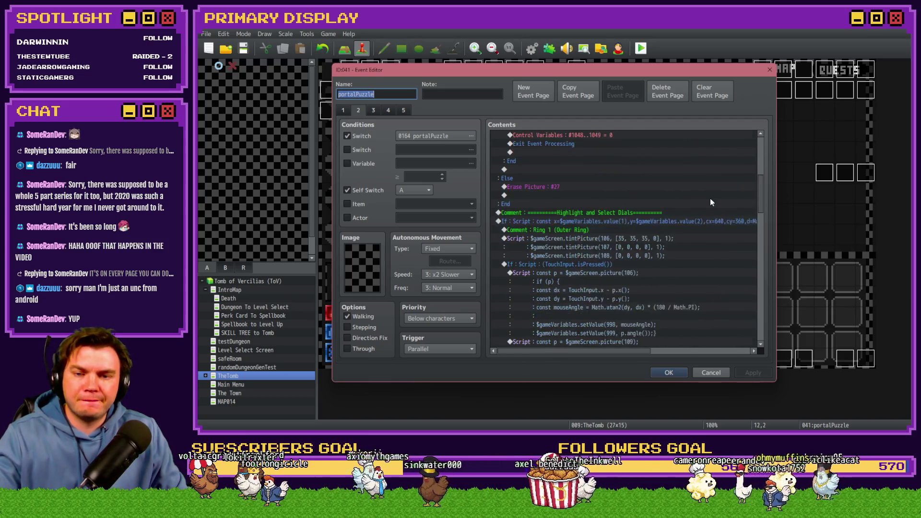
{"action": "scroll", "coordinate": [709, 202], "scroll_direction": "down", "scroll_amount": 4}
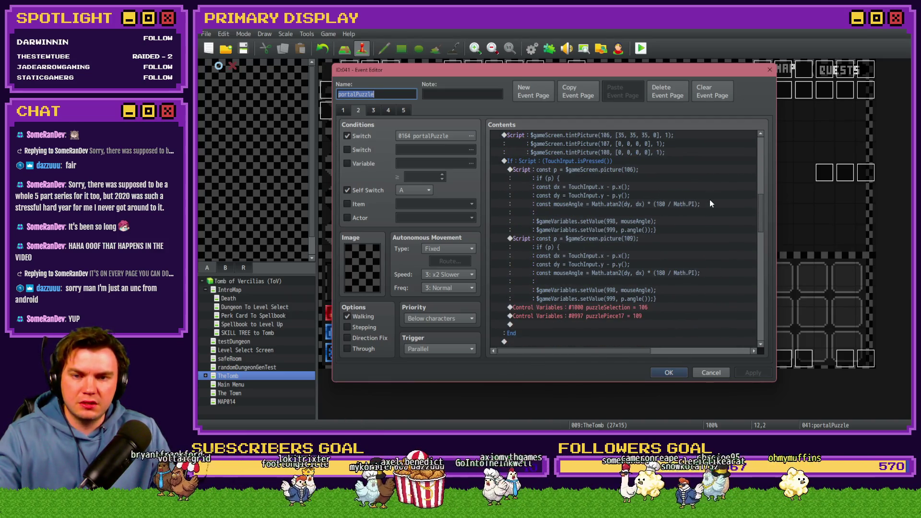
Return to page 4 and scroll down to the energy reveal conditional block
{"action": "left_click", "coordinate": [373, 110]}
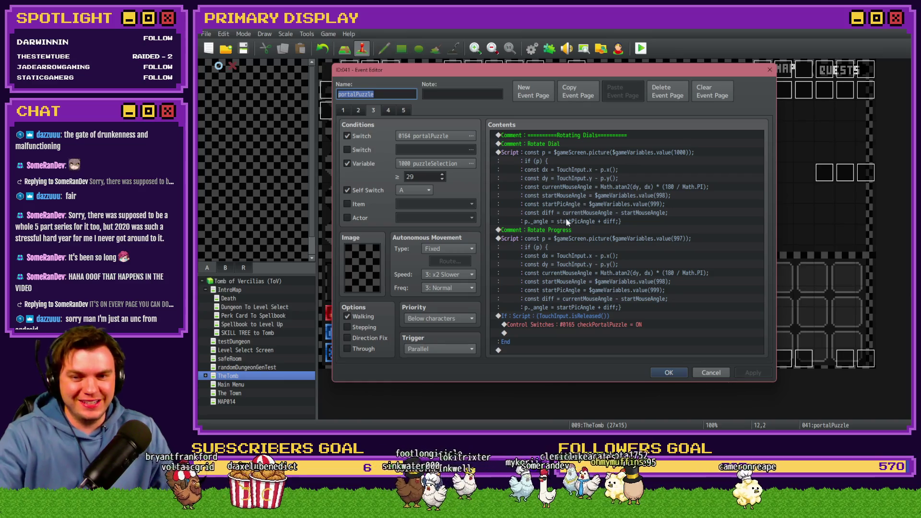
{"action": "left_click", "coordinate": [388, 110]}
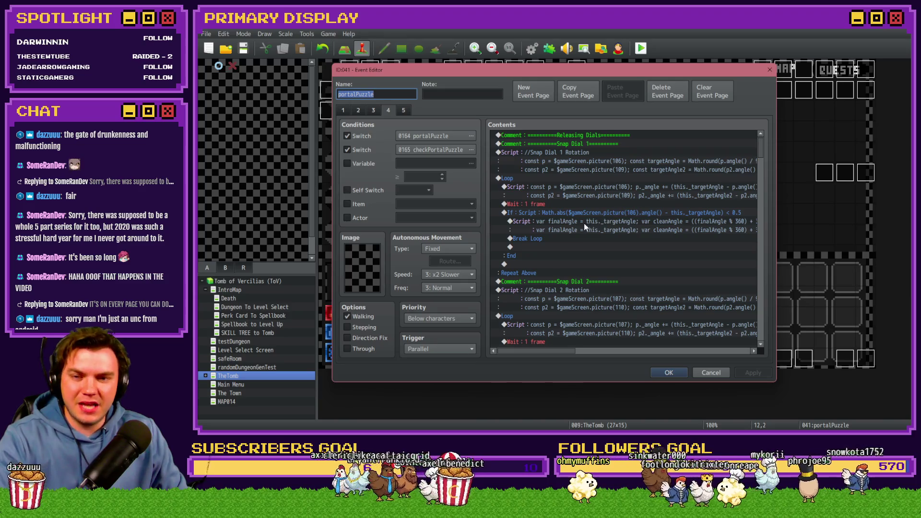
{"action": "mouse_move", "coordinate": [547, 352]}
{"action": "left_mouse_down"}
{"action": "mouse_move", "coordinate": [612, 353]}
{"action": "mouse_move", "coordinate": [527, 353]}
{"action": "left_mouse_up"}
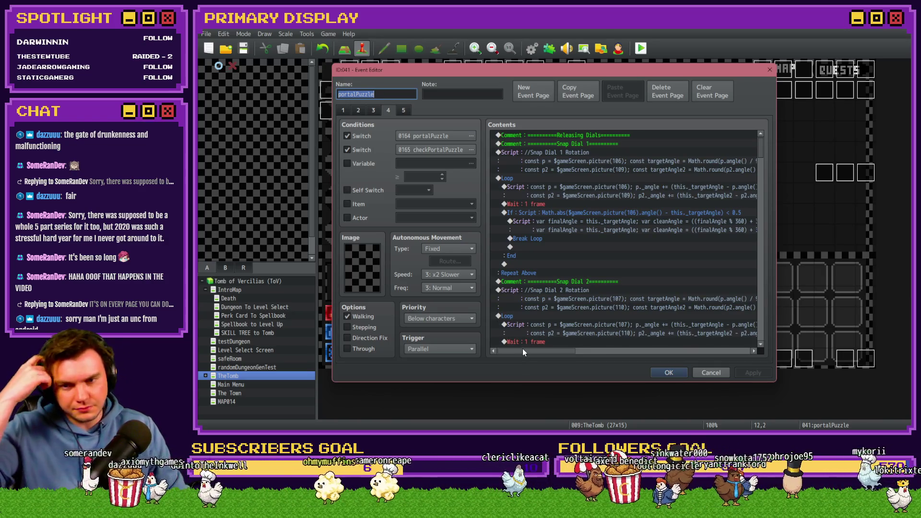
{"action": "scroll", "coordinate": [685, 248], "scroll_direction": "down", "scroll_amount": 7}
{"action": "scroll", "coordinate": [686, 248], "scroll_direction": "down", "scroll_amount": 2}
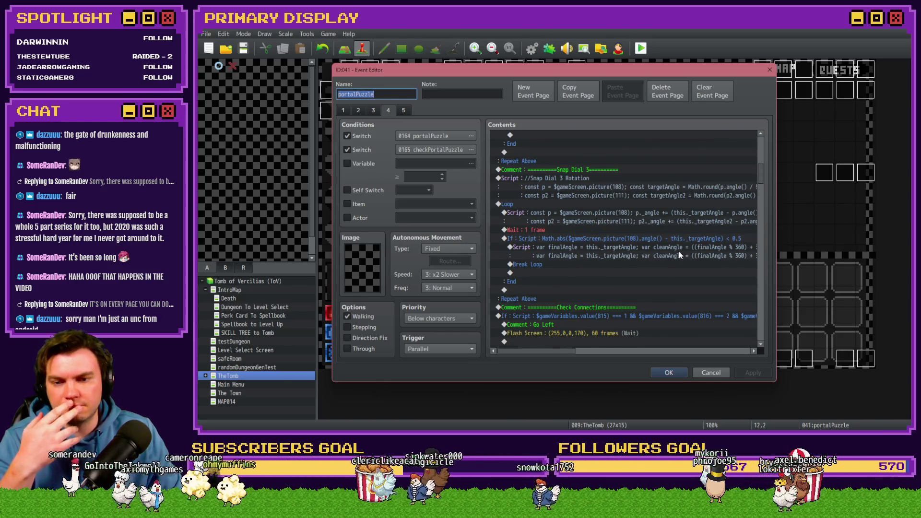
{"action": "scroll", "coordinate": [677, 251], "scroll_direction": "down", "scroll_amount": 6}
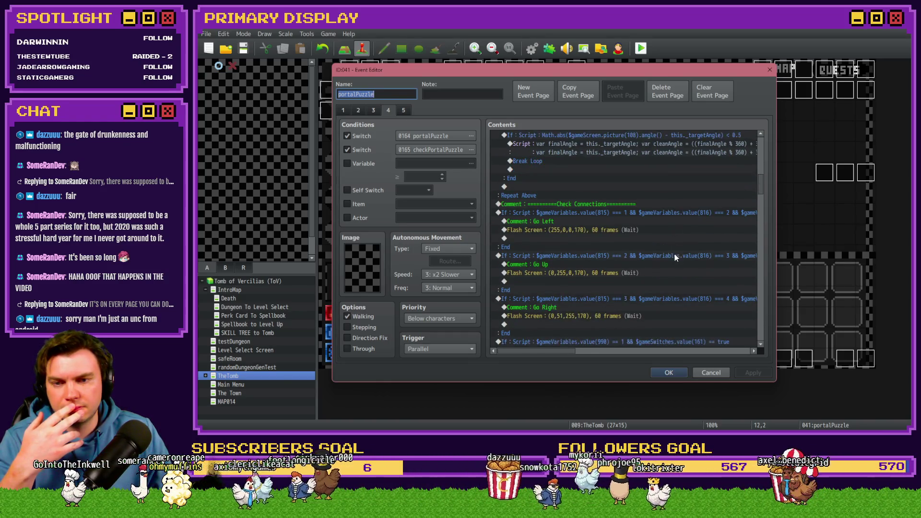
{"action": "scroll", "coordinate": [674, 258], "scroll_direction": "down", "scroll_amount": 3}
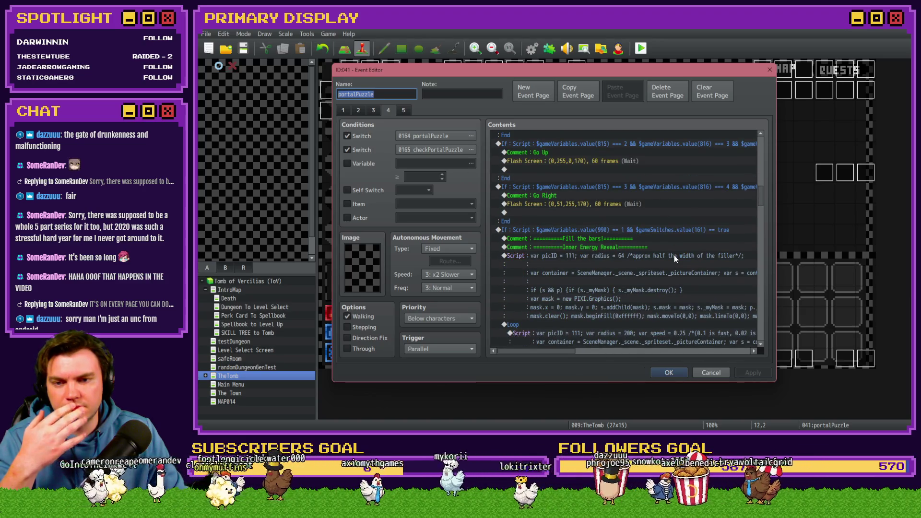
{"action": "left_click", "coordinate": [661, 230]}
{"action": "scroll", "coordinate": [658, 269], "scroll_direction": "down", "scroll_amount": 5}
{"action": "scroll", "coordinate": [658, 270], "scroll_direction": "down", "scroll_amount": 10}
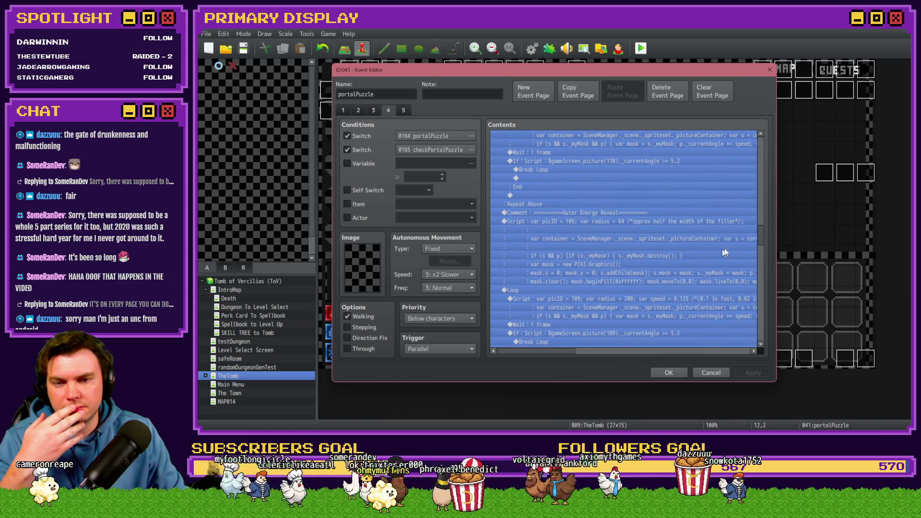
Scroll down page 4 past the energy reveal loop and the win conditional block
{"action": "mouse_move", "coordinate": [760, 235]}
{"action": "left_mouse_down"}
{"action": "mouse_move", "coordinate": [756, 298]}
{"action": "mouse_move", "coordinate": [762, 204]}
{"action": "left_mouse_up"}
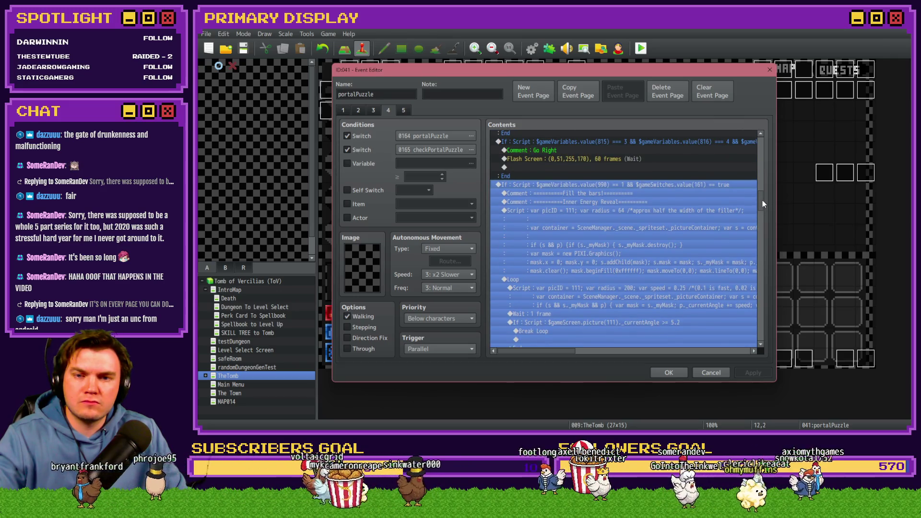
{"action": "left_click", "coordinate": [660, 216]}
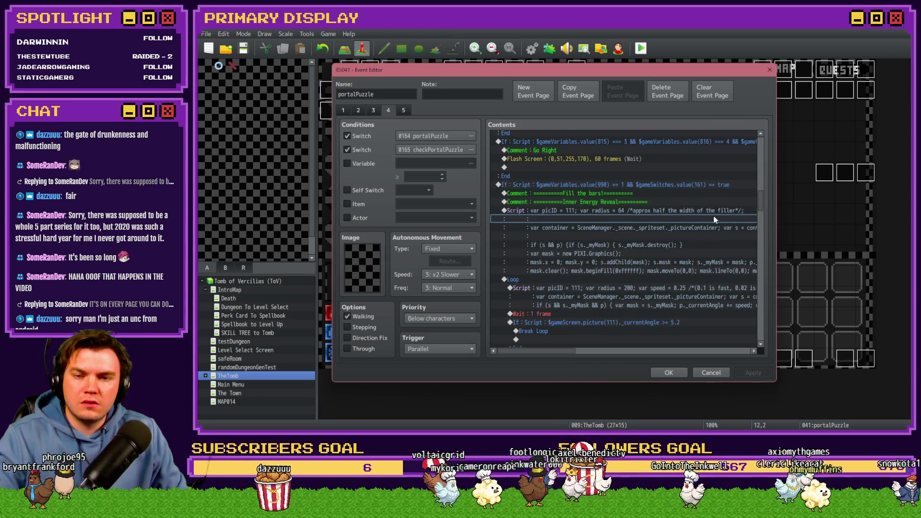
{"action": "scroll", "coordinate": [636, 289], "scroll_direction": "down", "scroll_amount": 8}
{"action": "scroll", "coordinate": [637, 290], "scroll_direction": "down", "scroll_amount": 10}
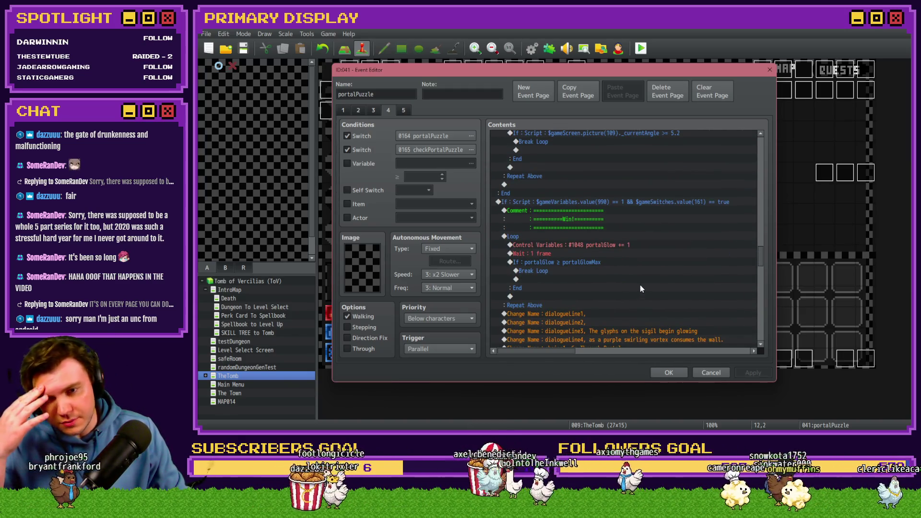
{"action": "left_click", "coordinate": [576, 192]}
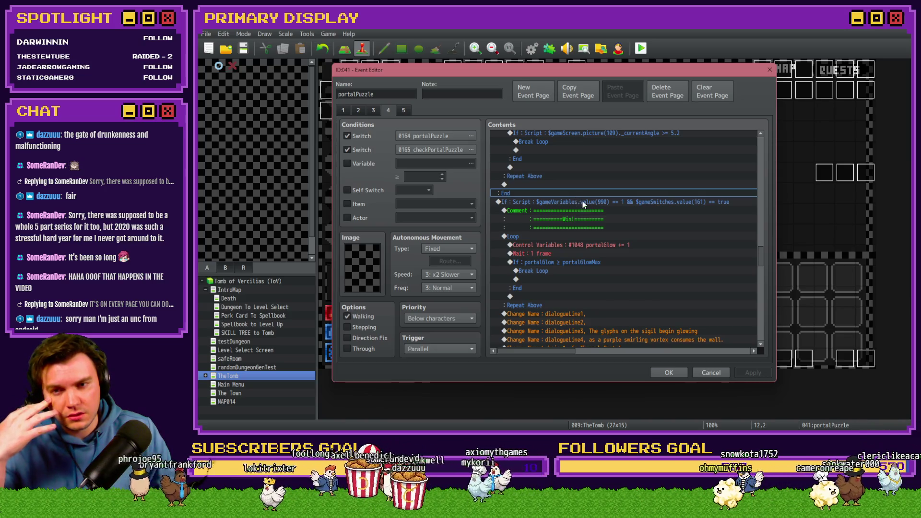
{"action": "left_click", "coordinate": [583, 202]}
{"action": "scroll", "coordinate": [581, 226], "scroll_direction": "down", "scroll_amount": 5}
{"action": "left_click", "coordinate": [581, 234]}
{"action": "scroll", "coordinate": [581, 235], "scroll_direction": "down", "scroll_amount": 3}
{"action": "scroll", "coordinate": [582, 238], "scroll_direction": "down", "scroll_amount": 15}
{"action": "scroll", "coordinate": [584, 240], "scroll_direction": "down", "scroll_amount": 1}
{"action": "scroll", "coordinate": [584, 240], "scroll_direction": "down", "scroll_amount": 2}
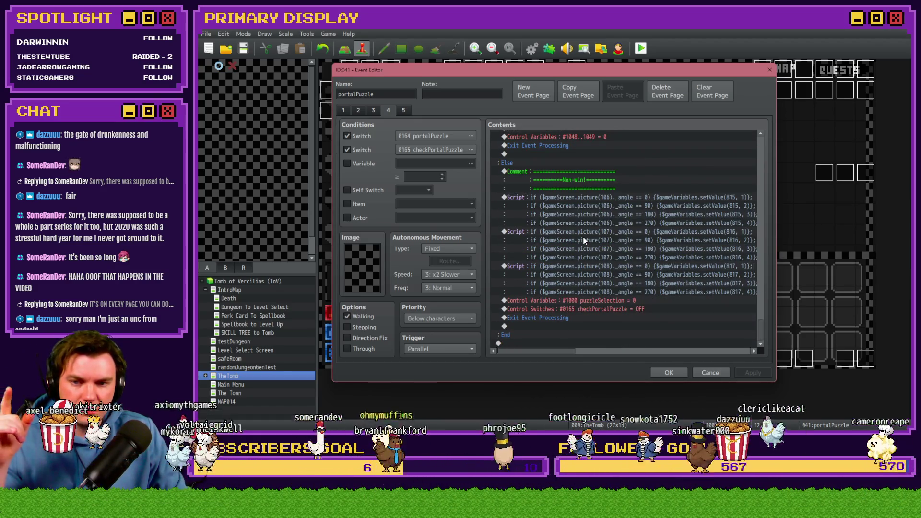
{"action": "mouse_move", "coordinate": [554, 350]}
{"action": "left_mouse_down"}
{"action": "mouse_move", "coordinate": [563, 353]}
{"action": "mouse_move", "coordinate": [540, 347]}
{"action": "left_mouse_up"}
Select the picture 106, 107 and 108 angle-recording scripts under Non-win
{"action": "left_click", "coordinate": [570, 175]}
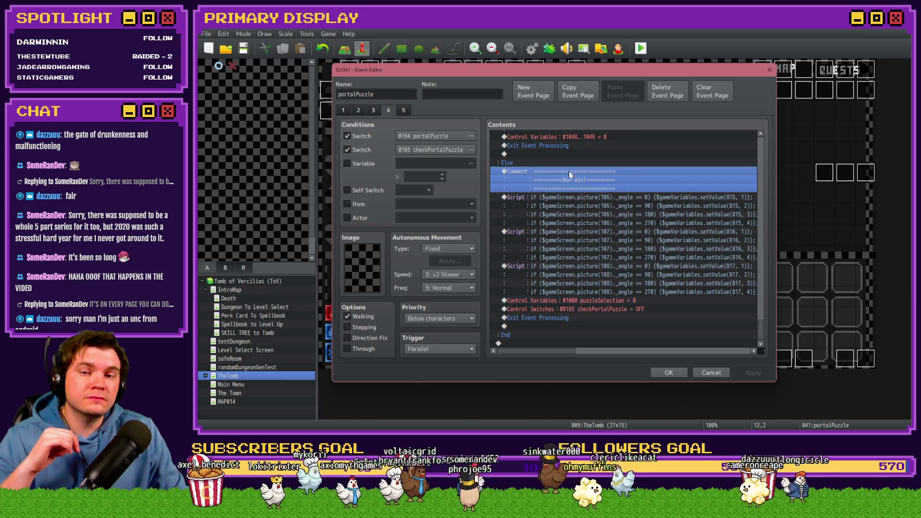
{"action": "left_click", "coordinate": [568, 197]}
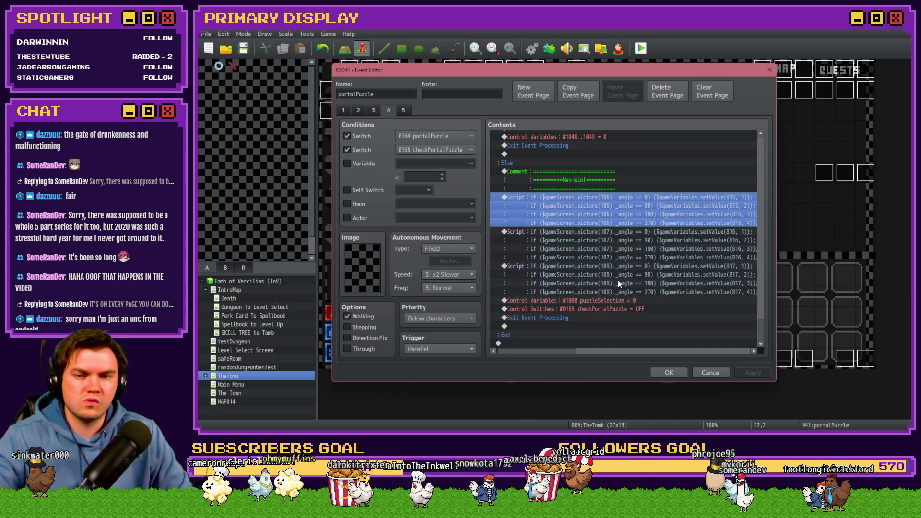
{"action": "left_click", "coordinate": [594, 171]}
{"action": "left_click", "coordinate": [596, 197]}
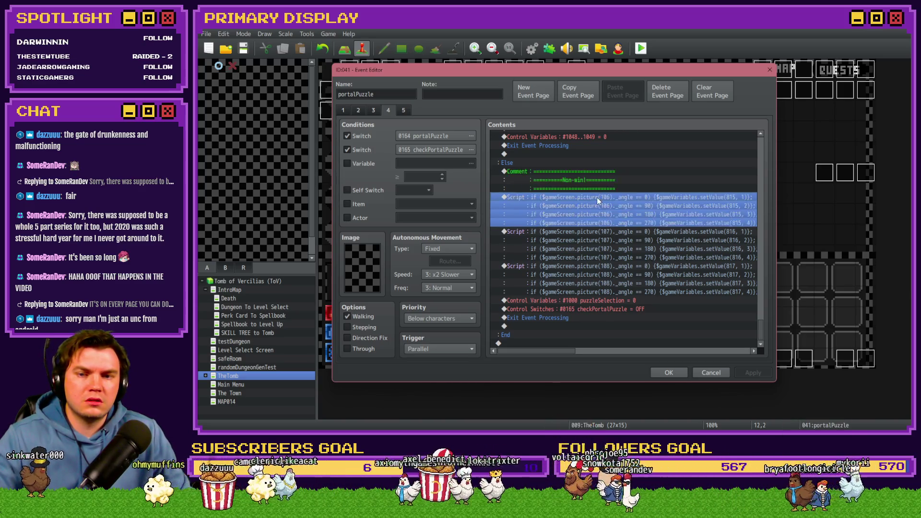
{"action": "left_click", "coordinate": [578, 267], "text": "shift"}
{"action": "left_click_drag", "start_coordinate": [751, 319], "coordinate": [758, 180]}
Paste the three scripts above the first Check Connections condition and confirm with OK
{"action": "left_click", "coordinate": [563, 169]}
{"action": "left_click", "coordinate": [562, 176]}
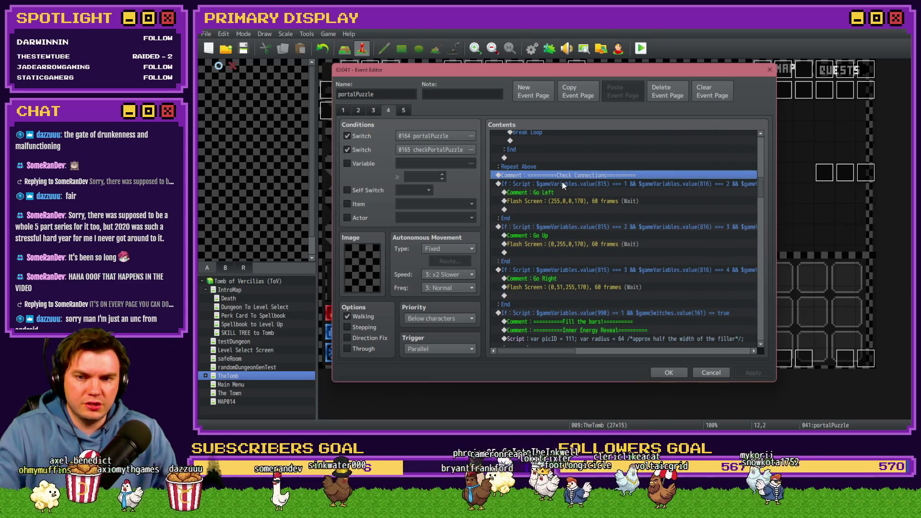
{"action": "left_click", "coordinate": [561, 182]}
{"action": "key", "text": "ctrl+v"}
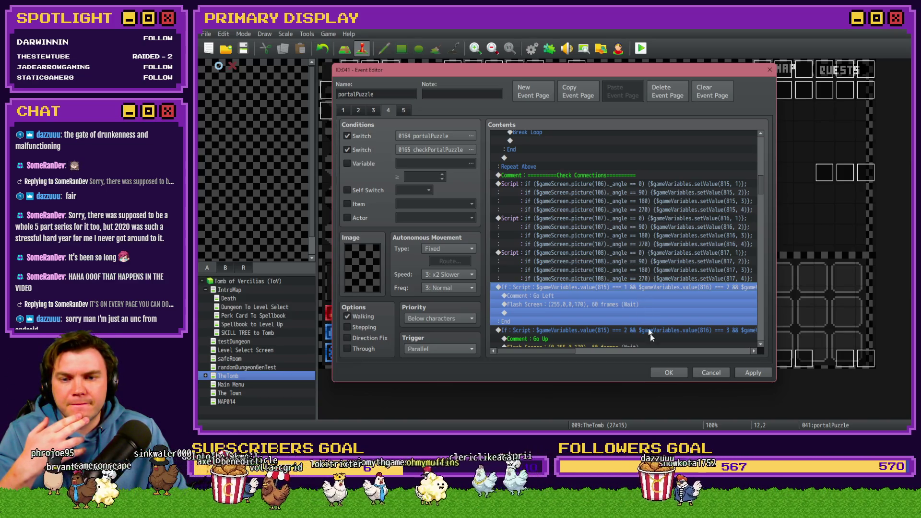
{"action": "left_click", "coordinate": [670, 372]}
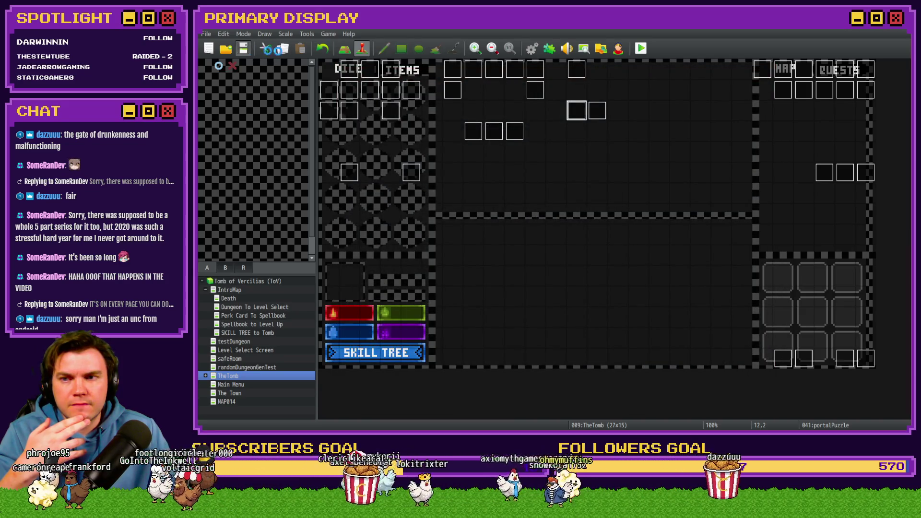
Start a playtest, take the Spiked Pauldron perk, and pick up the Void Stone
{"action": "left_click", "coordinate": [641, 48]}
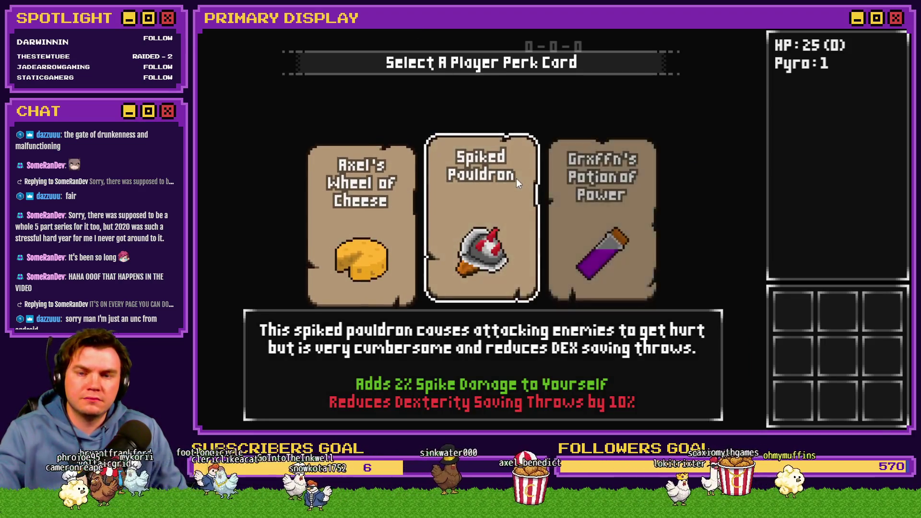
{"action": "left_click", "coordinate": [502, 196]}
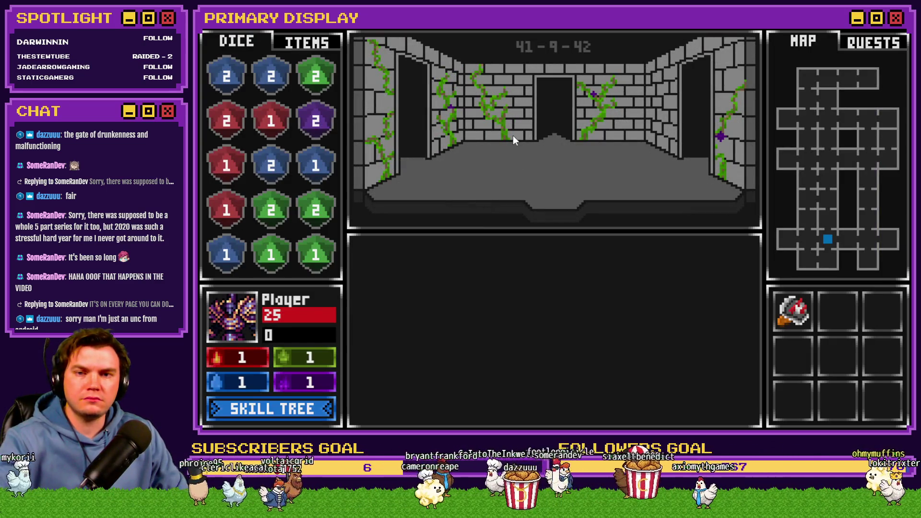
{"action": "key", "text": "w"}
{"action": "key", "text": "w"}
{"action": "key", "text": "w"}
{"action": "key", "text": "w"}
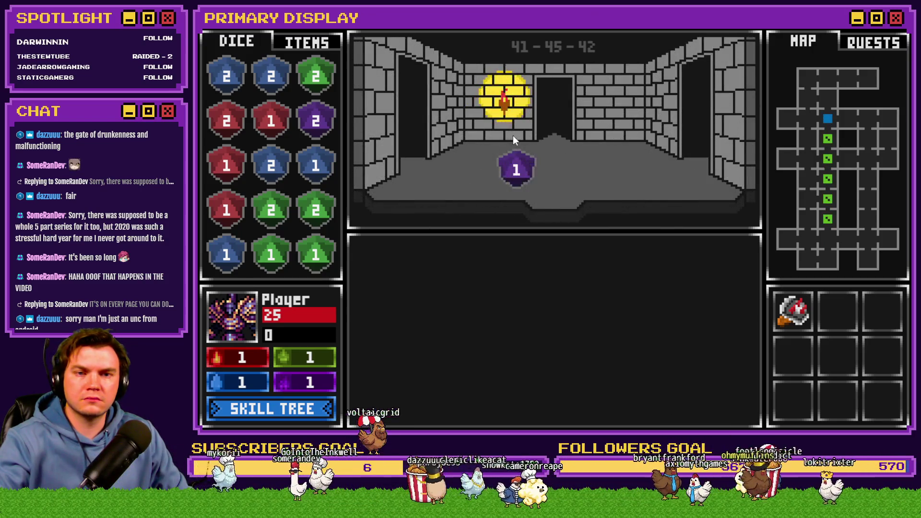
{"action": "key", "text": "d"}
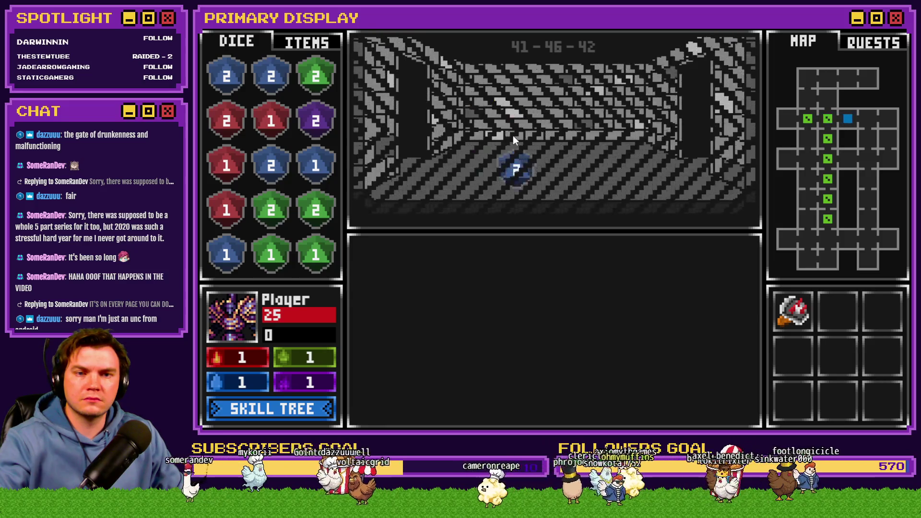
{"action": "key", "text": "d"}
{"action": "key", "text": "s"}
{"action": "left_click", "coordinate": [550, 144]}
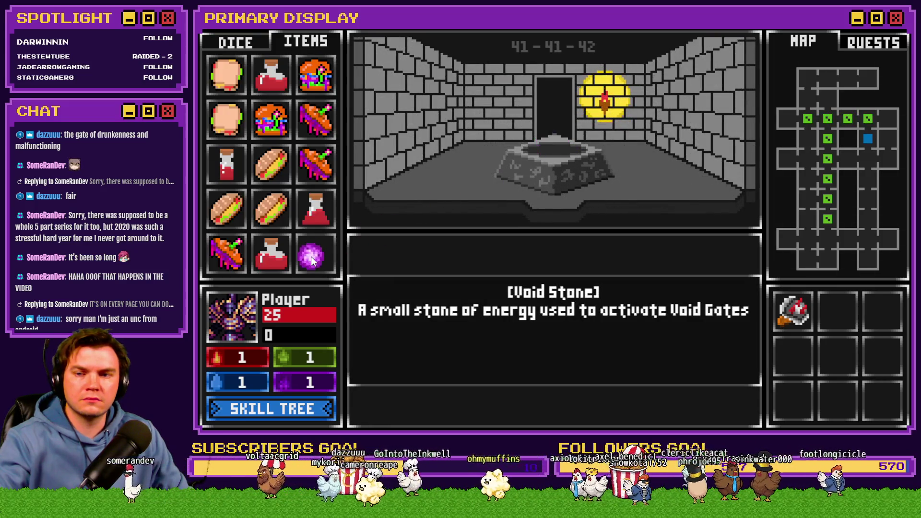
Walk to the wooden door and choose Open Door to begin the Danathar battle
{"action": "key", "text": "w"}
{"action": "key", "text": "s"}
{"action": "key", "text": "s"}
{"action": "key", "text": "d"}
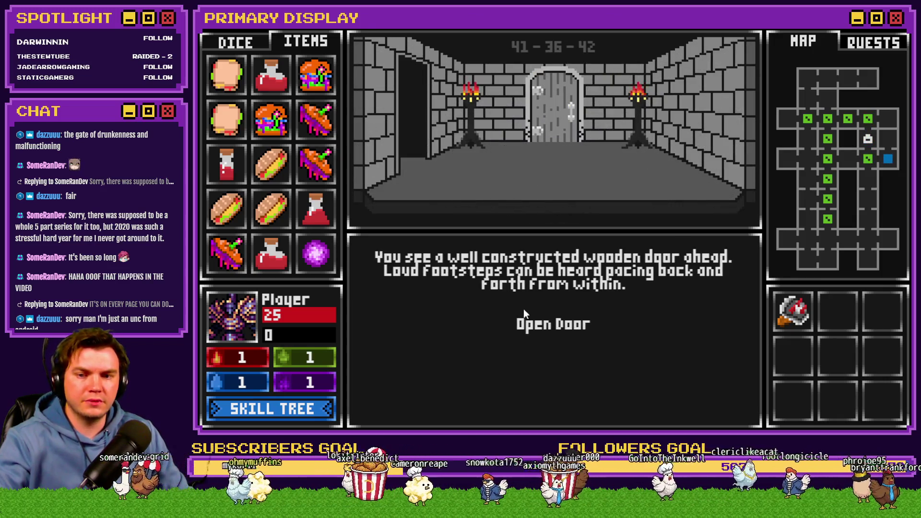
{"action": "left_click", "coordinate": [542, 325]}
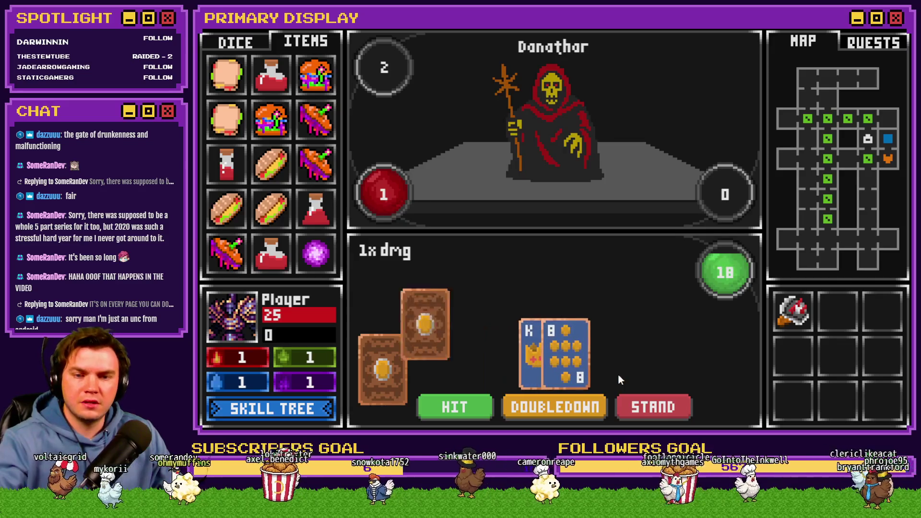